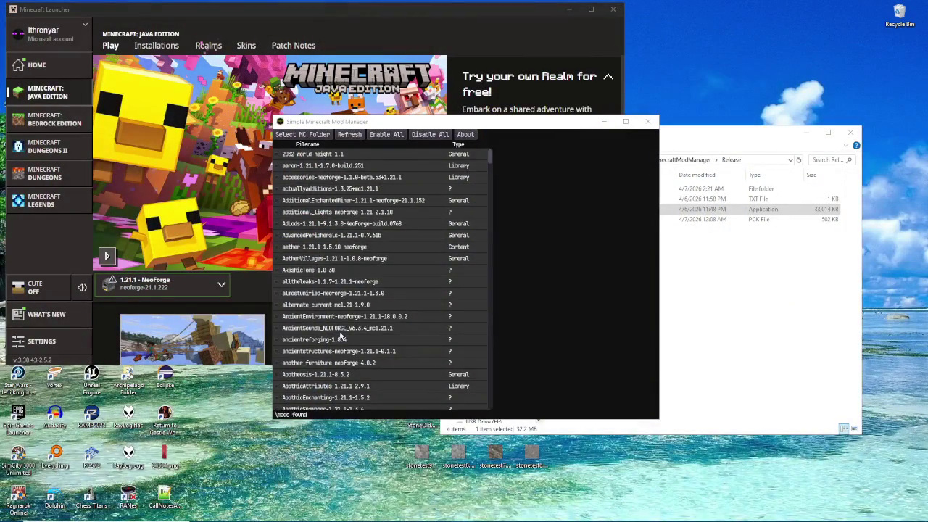
# Step: Move the mod manager window to the upper left and enlarge it
pyautogui.moveTo(436, 123)
pyautogui.mouseDown()
pyautogui.moveTo(285, 95)
pyautogui.moveTo(232, 61)
pyautogui.mouseUp()
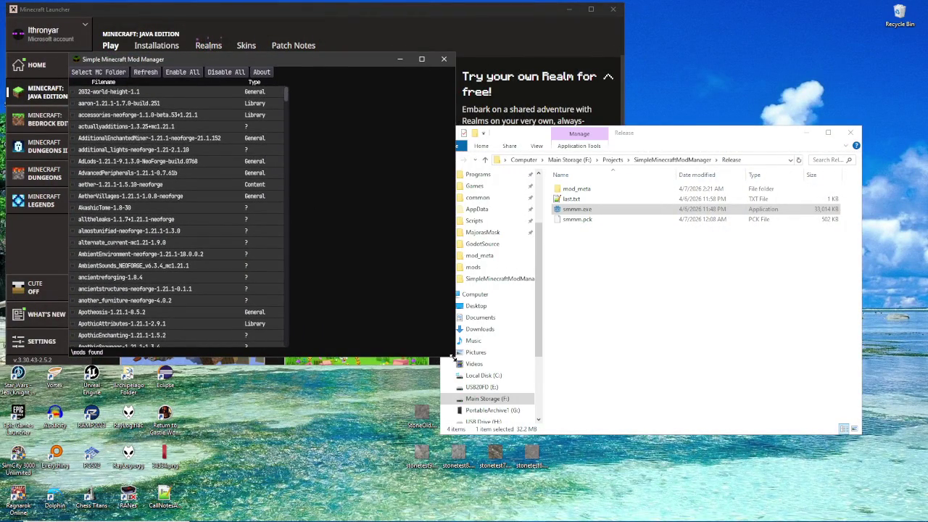
pyautogui.moveTo(454, 357); pyautogui.dragTo(683, 371)
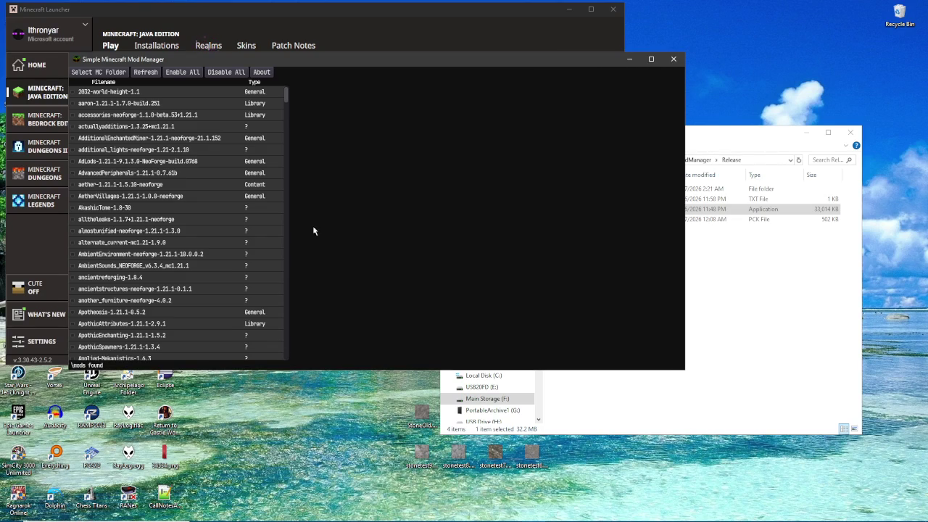
pyautogui.scroll(-8, 232, 156)
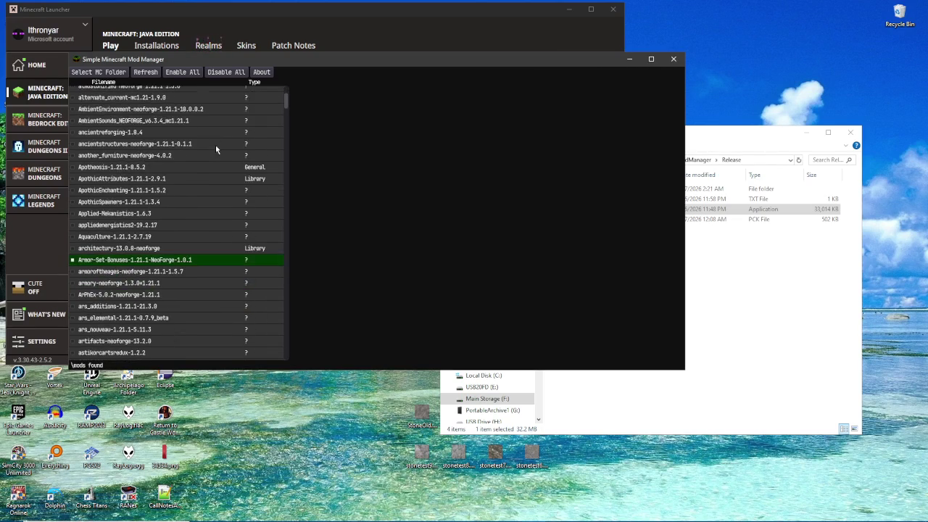
# Step: Scroll through the mod list and show the structure_pool_api metadata
pyautogui.moveTo(286, 107); pyautogui.dragTo(296, 237)
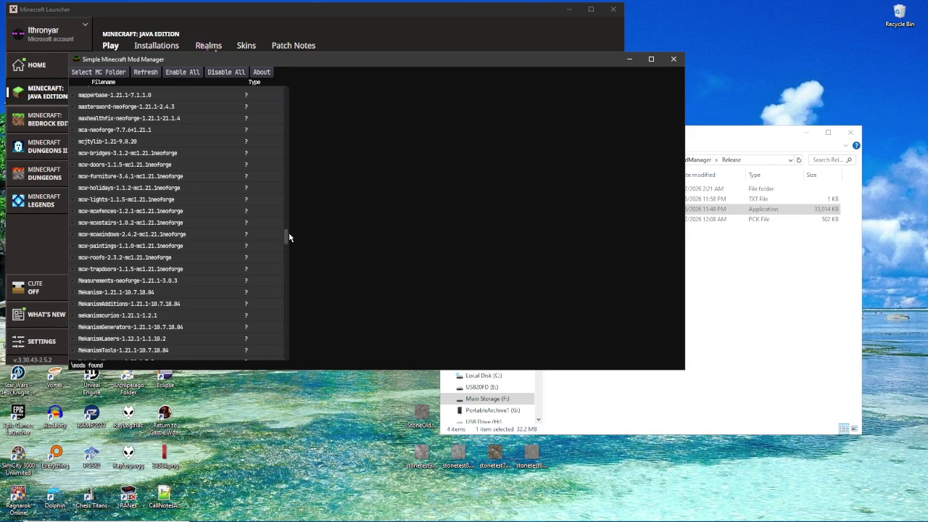
pyautogui.scroll(-8, 283, 236)
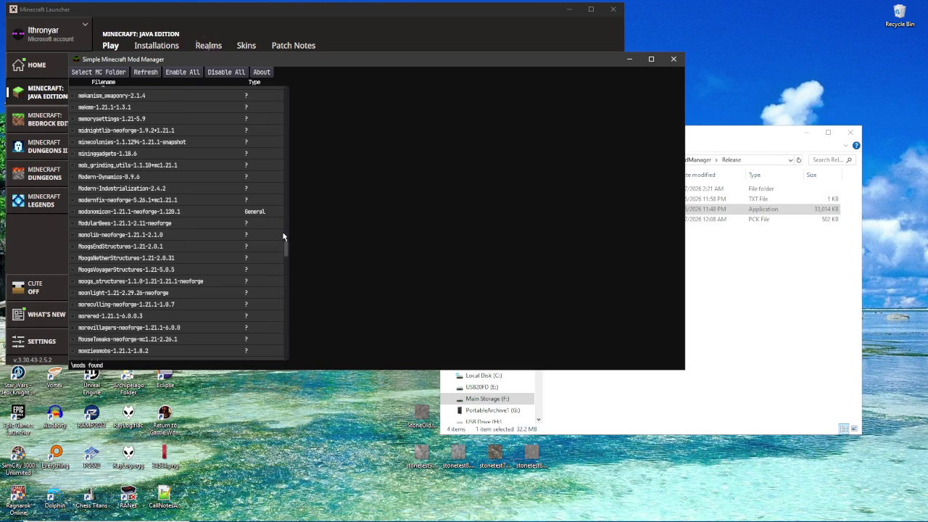
pyautogui.moveTo(284, 245); pyautogui.dragTo(294, 326)
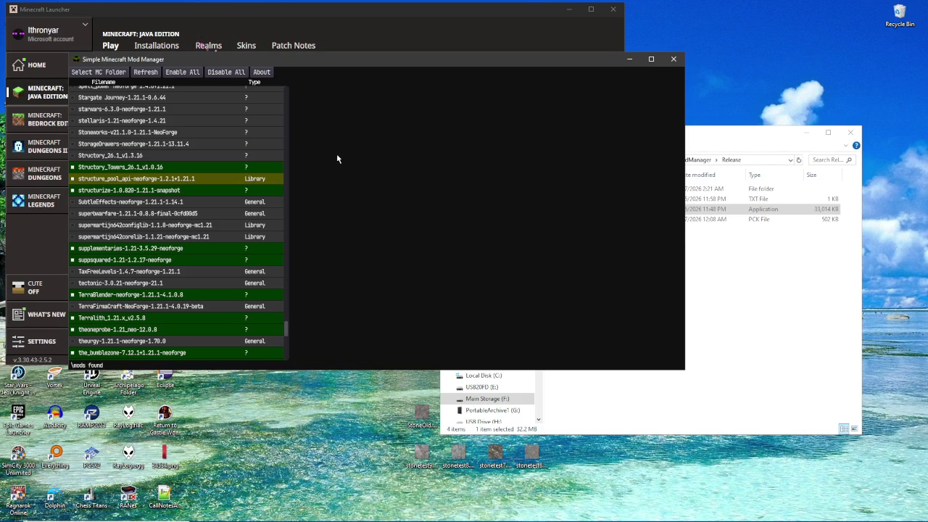
pyautogui.scroll(5, 292, 305)
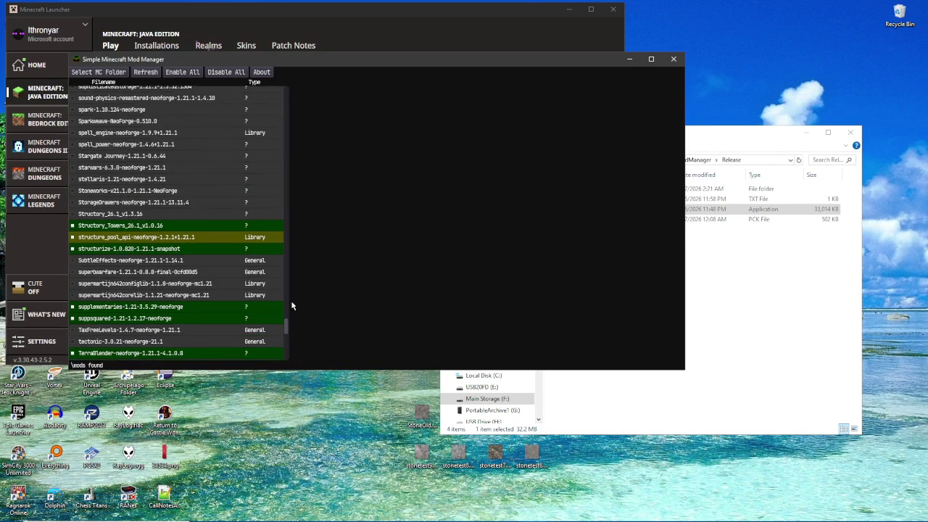
pyautogui.scroll(2, 292, 305)
pyautogui.scroll(-6, 292, 305)
pyautogui.scroll(4, 292, 305)
pyautogui.click(159, 212)
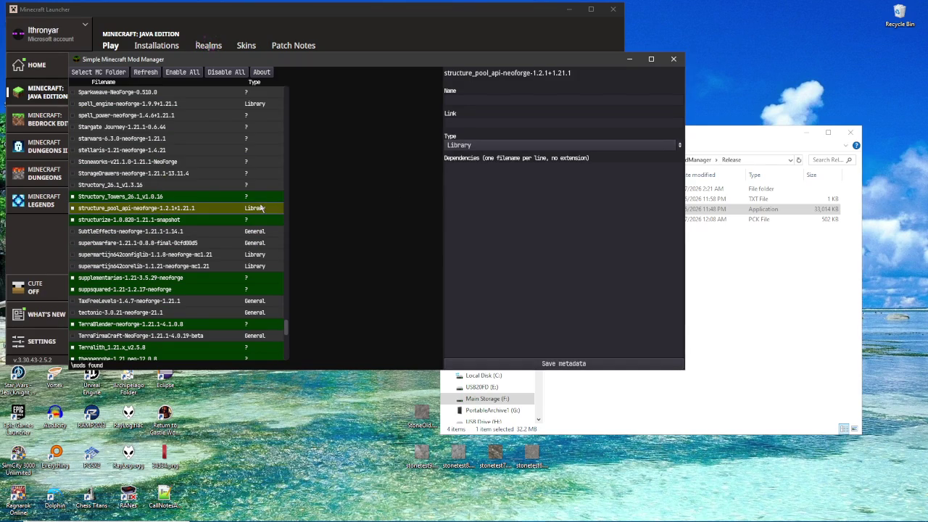
# Step: Inspect metadata for yet_another_config_lib, YungsApi, YungsBetterCaves and YungsBetterStrongholds
pyautogui.scroll(-15, 260, 214)
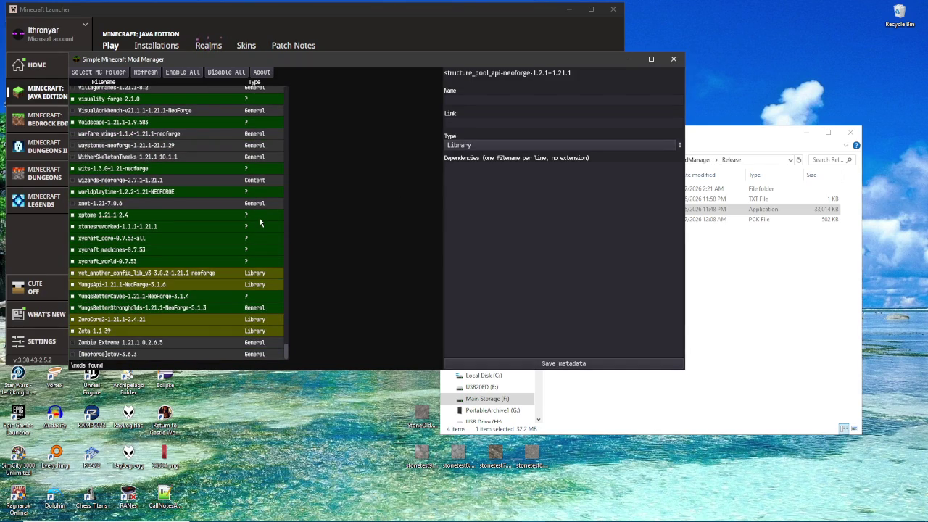
pyautogui.click(253, 275)
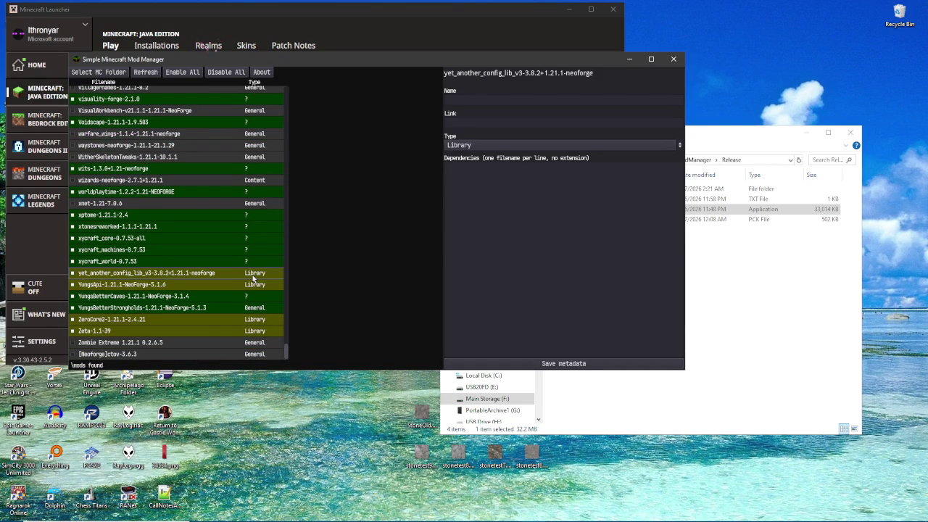
pyautogui.click(114, 285)
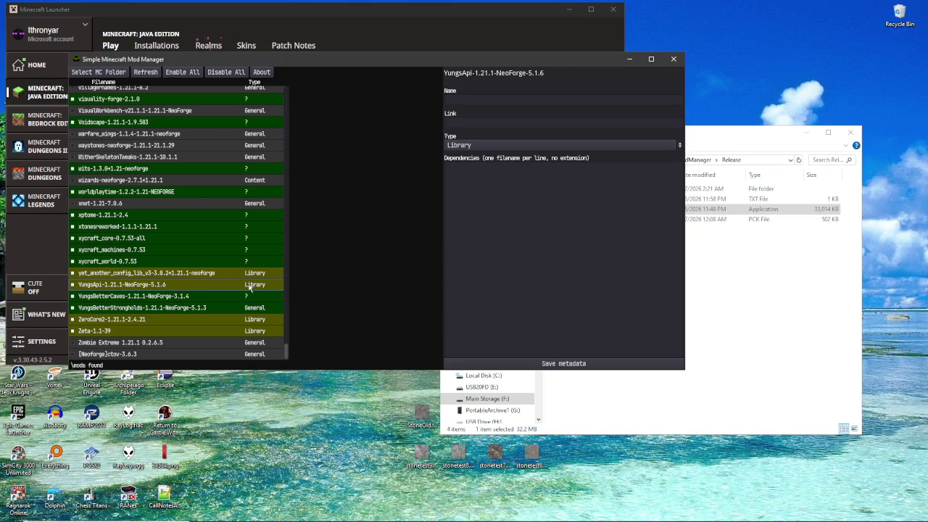
pyautogui.click(195, 300)
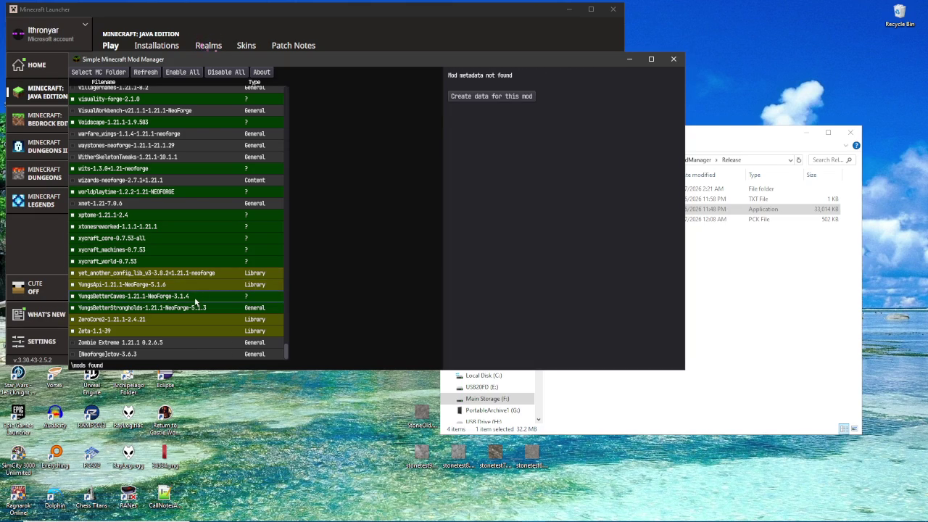
pyautogui.click(134, 309)
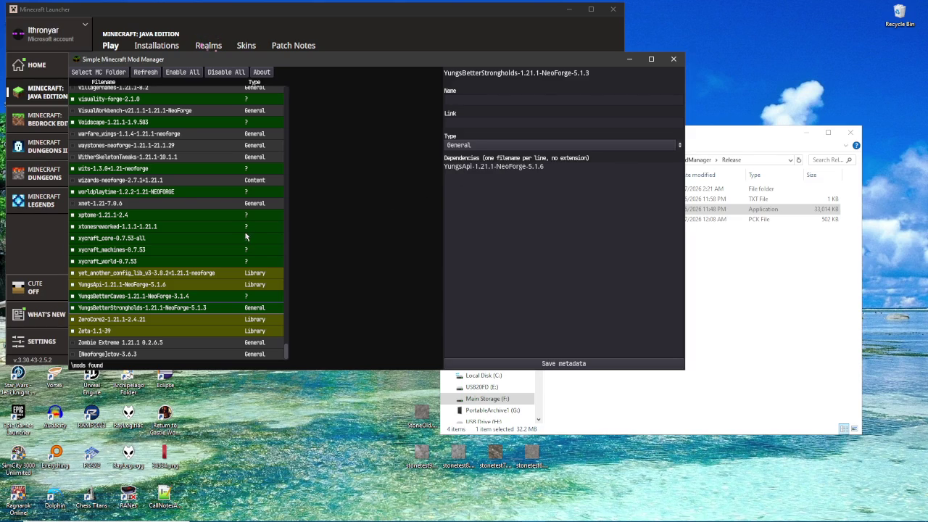
# Step: Recheck YungsApi, read the About colour key, then return to YungsBetterStrongholds details
pyautogui.click(147, 285)
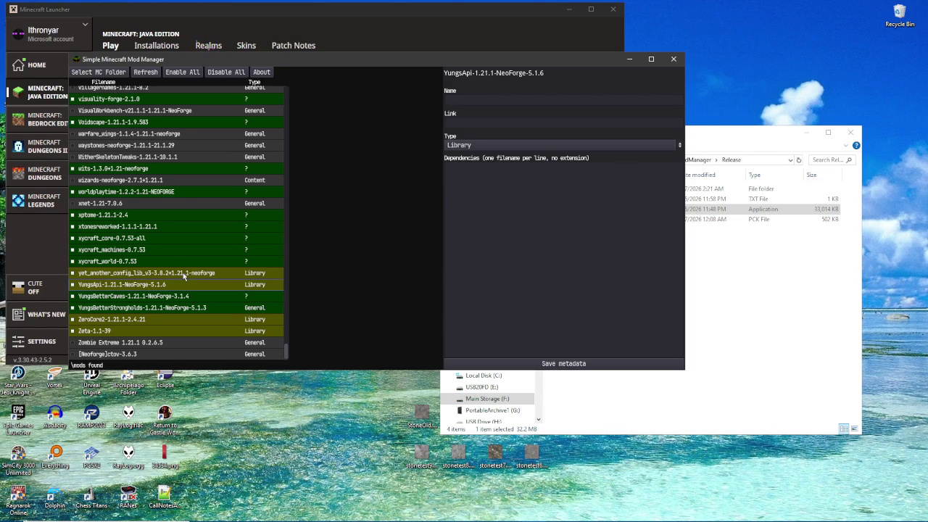
pyautogui.click(261, 72)
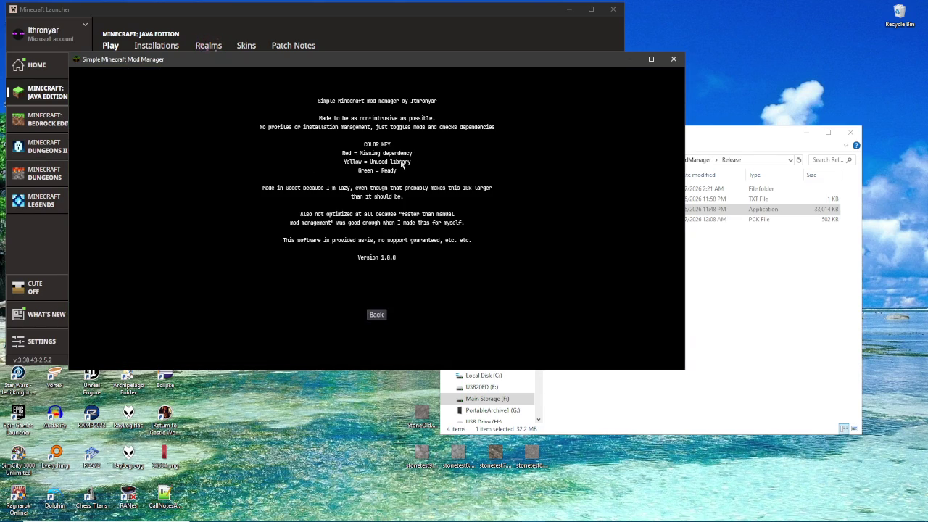
pyautogui.click(379, 316)
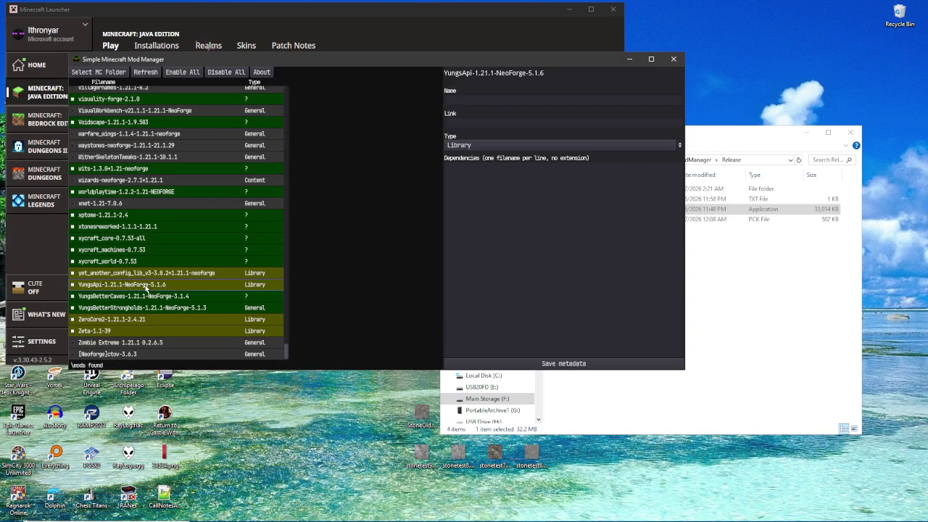
pyautogui.click(147, 308)
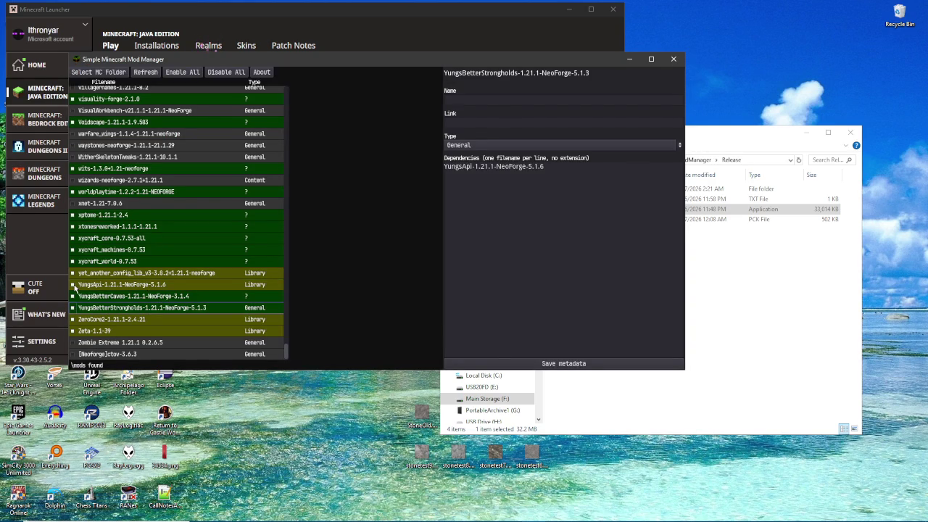
# Step: Disable YungsApi to see YungsBetterStrongholds flagged red, then re-enable it
pyautogui.click(74, 285)
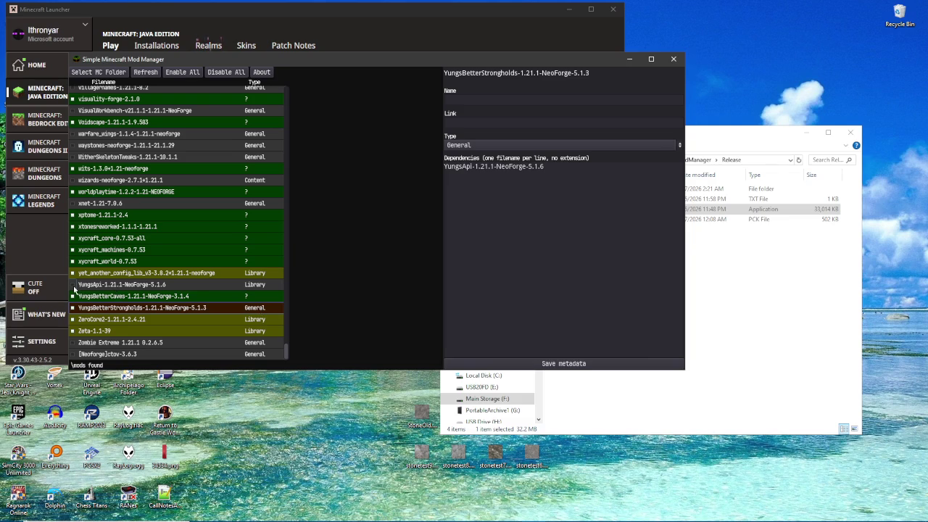
pyautogui.click(74, 285)
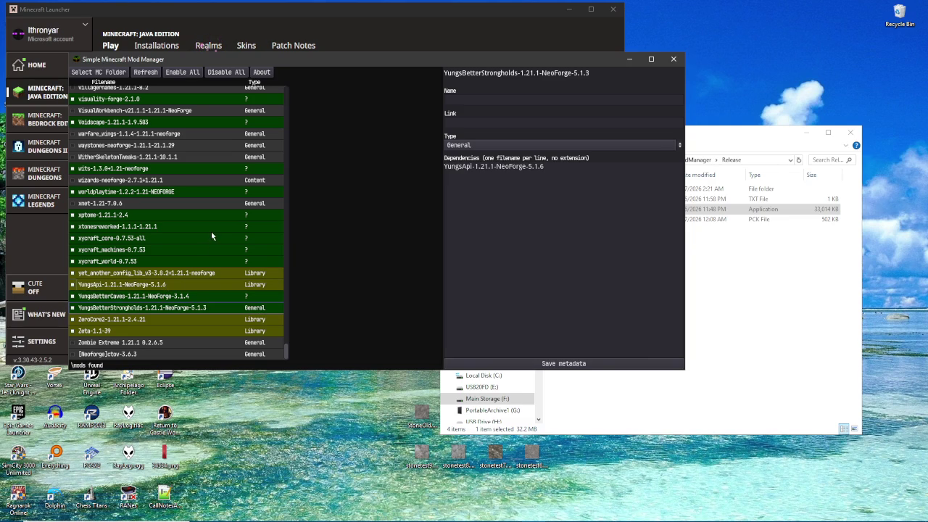
pyautogui.scroll(8, 217, 227)
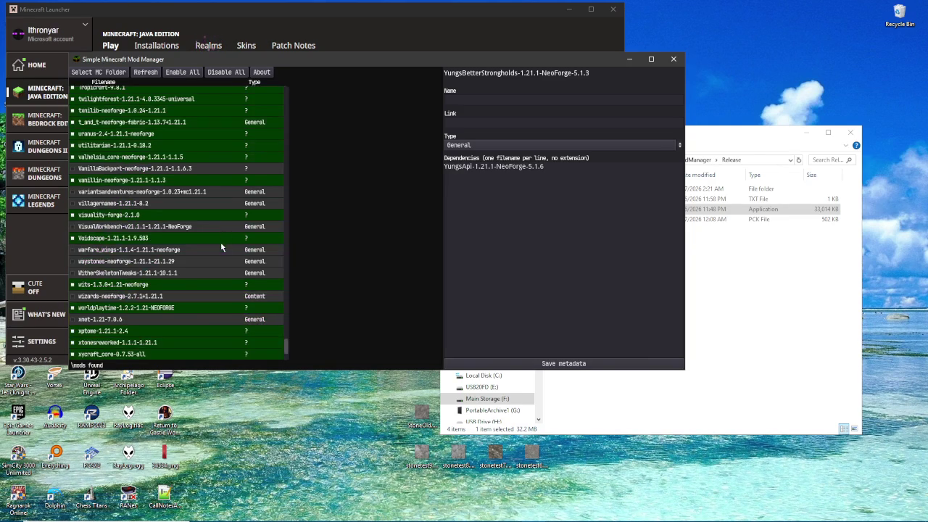
pyautogui.scroll(9, 195, 290)
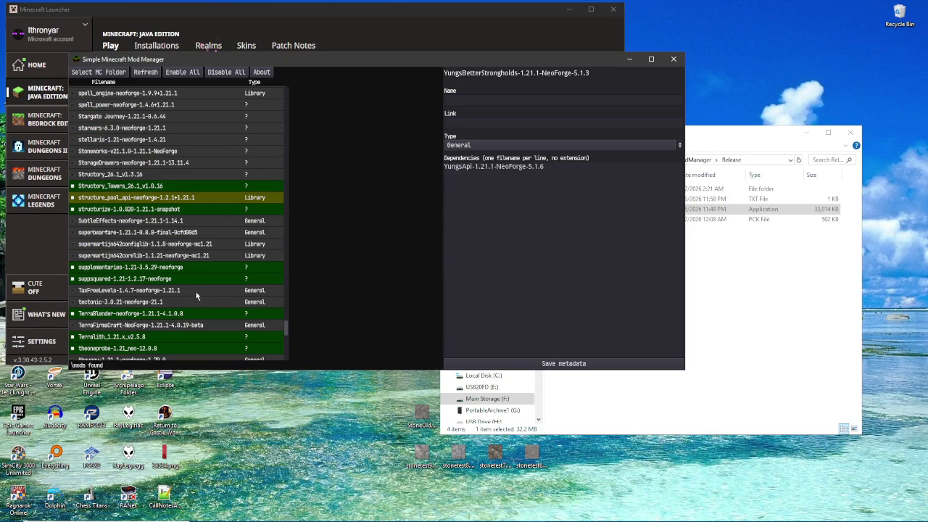
# Step: Inspect metadata for superbwarfare, Stargate Journey and the sound-physics mod
pyautogui.click(195, 233)
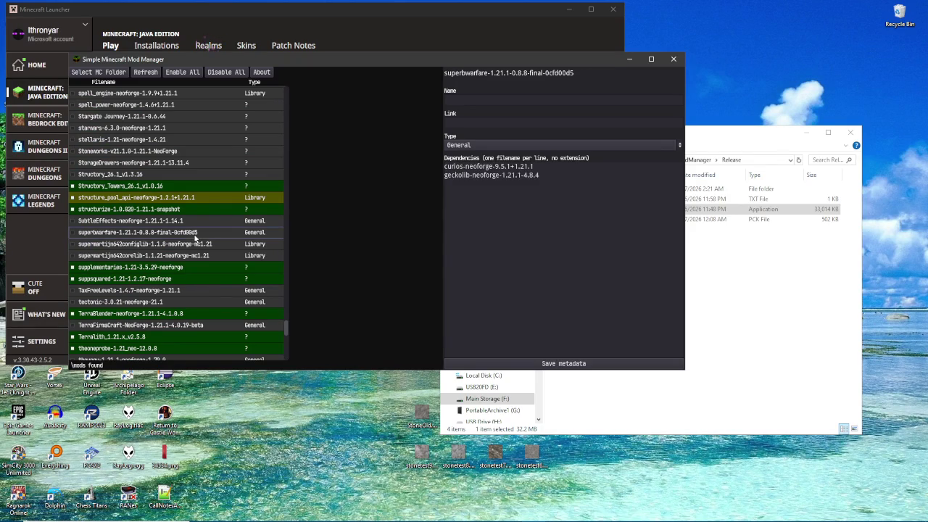
pyautogui.scroll(2, 195, 237)
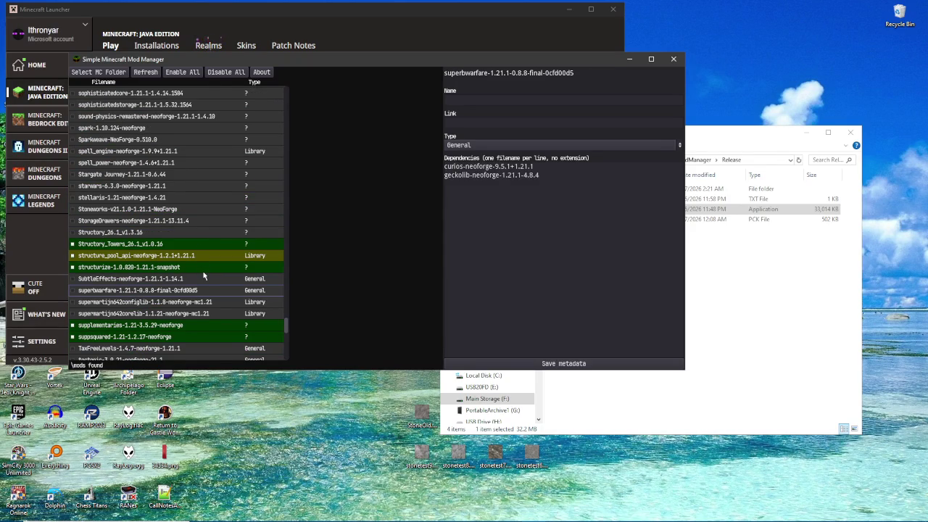
pyautogui.scroll(3, 241, 276)
pyautogui.click(194, 256)
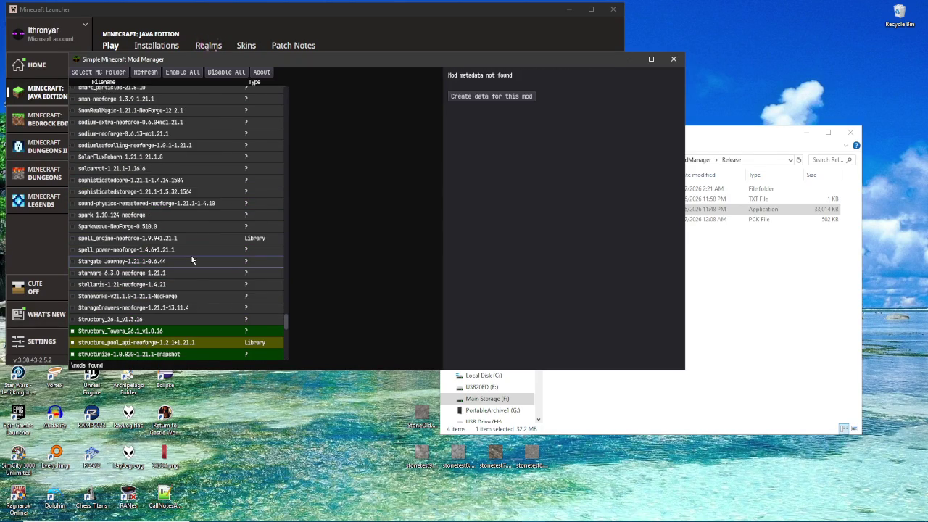
pyautogui.click(201, 209)
pyautogui.scroll(-2, 195, 252)
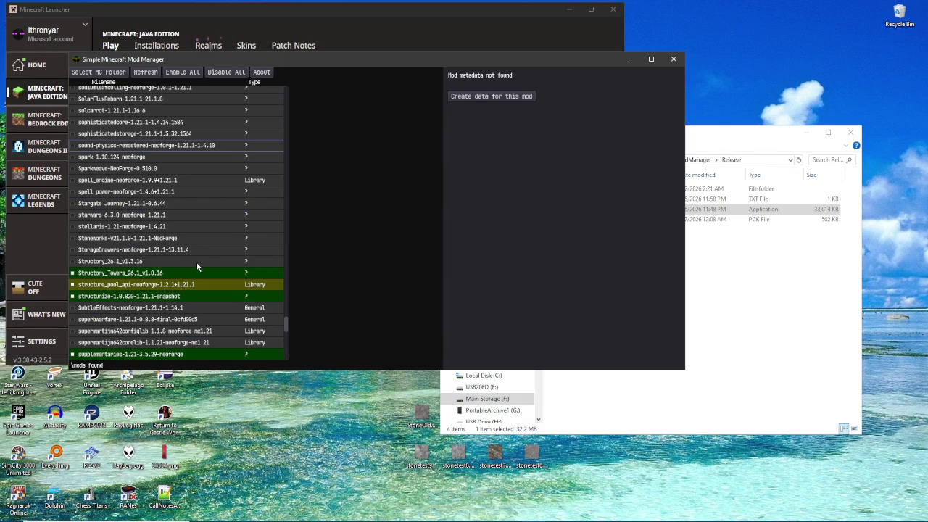
# Step: Check Structory_26.1, structure_pool_api and sound-physics-remastered, then shift the manager right to reveal the launcher
pyautogui.click(196, 263)
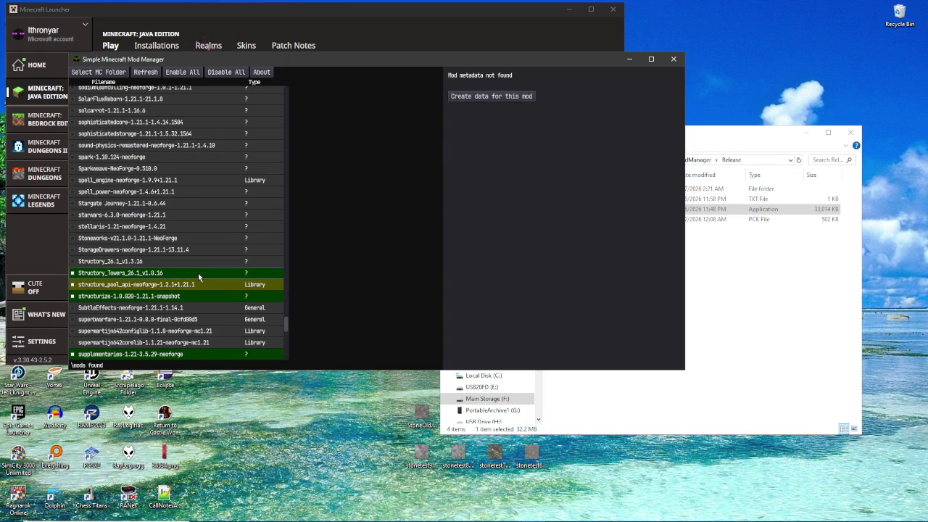
pyautogui.click(201, 286)
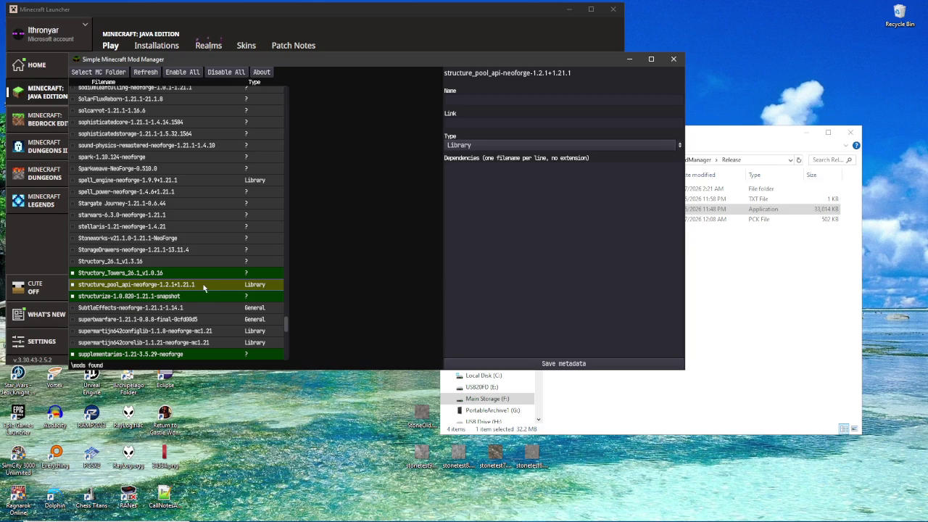
pyautogui.scroll(1, 229, 209)
pyautogui.scroll(2, 229, 210)
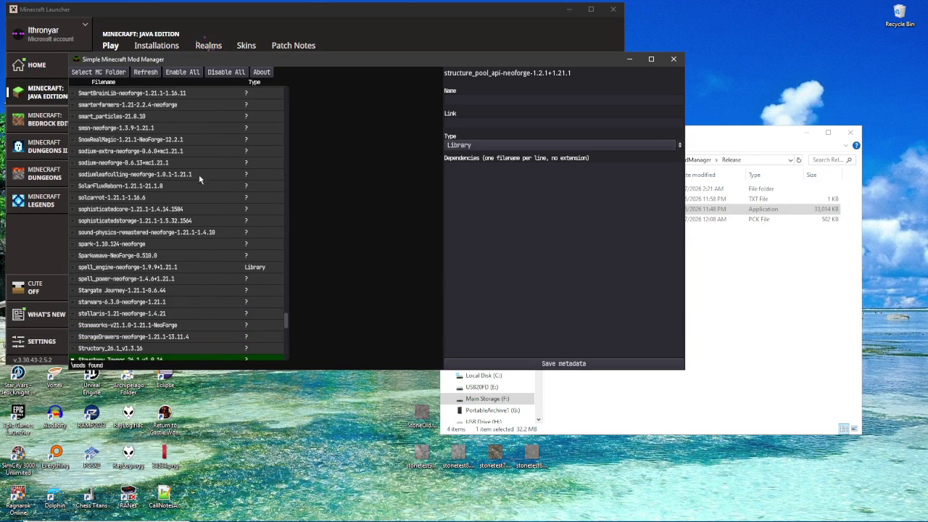
pyautogui.scroll(-3, 196, 196)
pyautogui.click(200, 145)
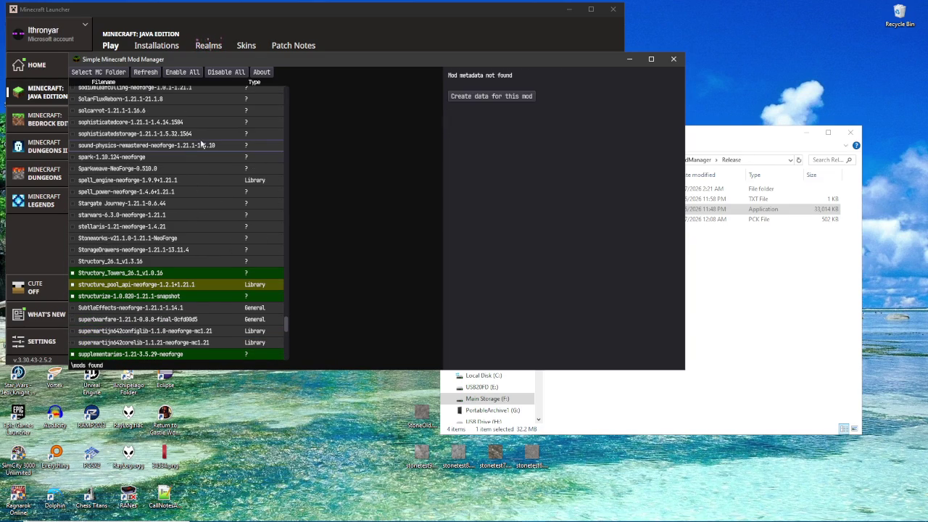
pyautogui.moveTo(261, 60); pyautogui.dragTo(563, 50)
# Step: Launch NeoForge 1.21.1 and reposition the mod manager window while the game loads
pyautogui.click(363, 279)
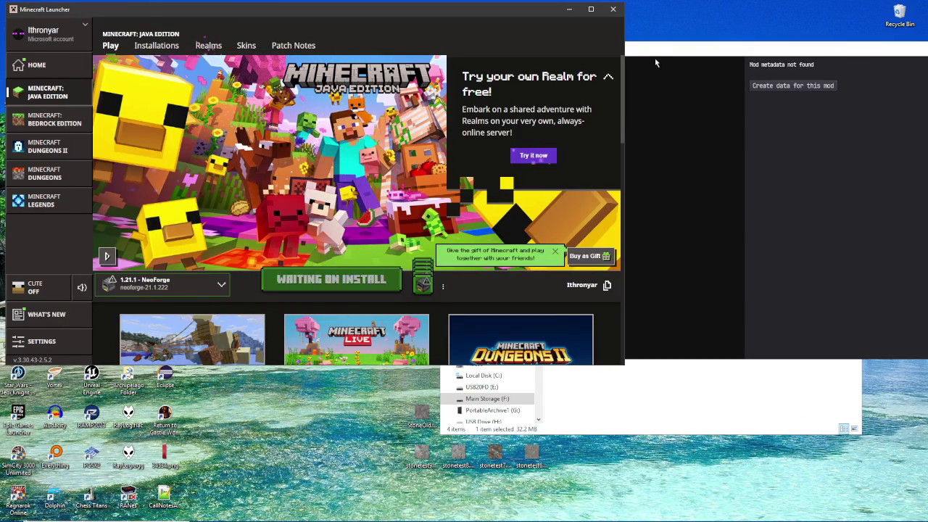
pyautogui.moveTo(654, 55)
pyautogui.mouseDown()
pyautogui.moveTo(667, 46)
pyautogui.moveTo(704, 50)
pyautogui.moveTo(331, 137)
pyautogui.moveTo(273, 166)
pyautogui.mouseUp()
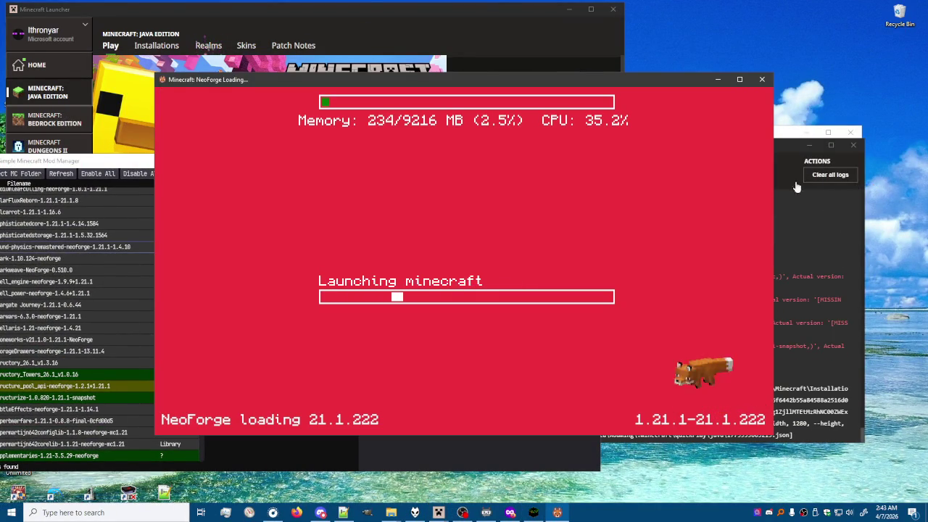
pyautogui.click(150, 170)
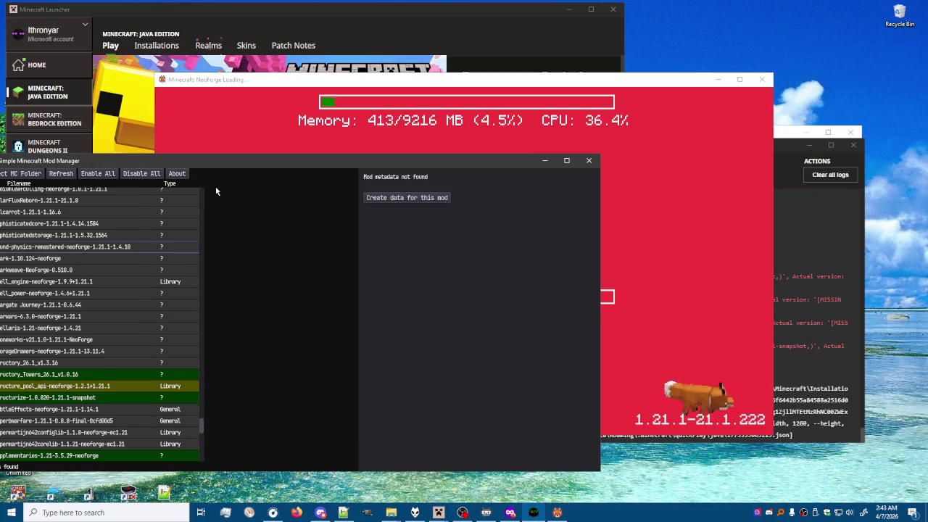
pyautogui.moveTo(206, 154)
pyautogui.mouseDown()
pyautogui.moveTo(271, 139)
pyautogui.moveTo(264, 130)
pyautogui.moveTo(221, 171)
pyautogui.mouseUp()
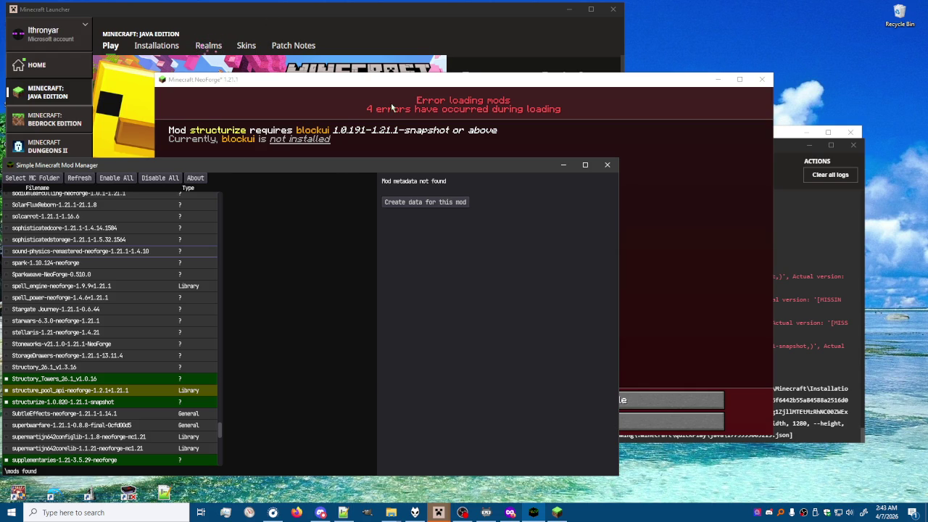
# Step: Focus the NeoForge error list, then switch to the 1.21.1 NeoForge mods folder in File Explorer
pyautogui.click(456, 139)
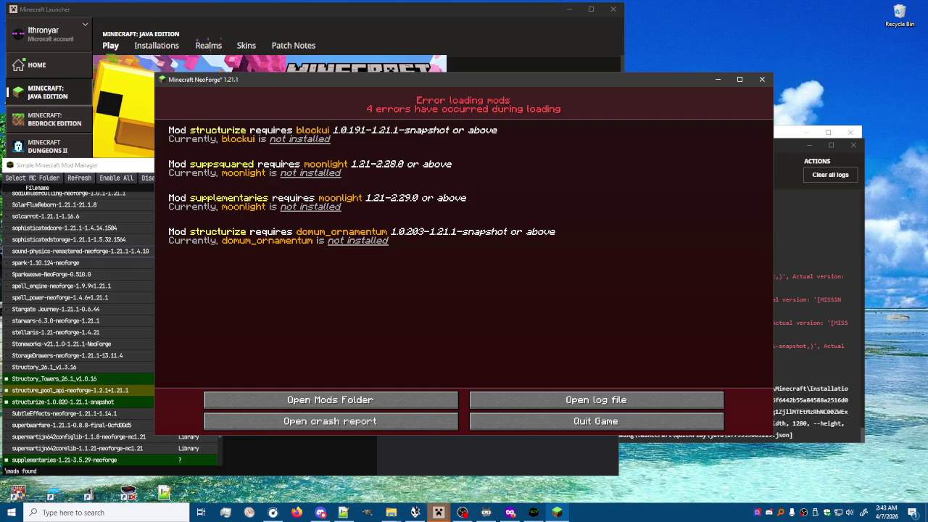
pyautogui.click(391, 512)
pyautogui.click(515, 470)
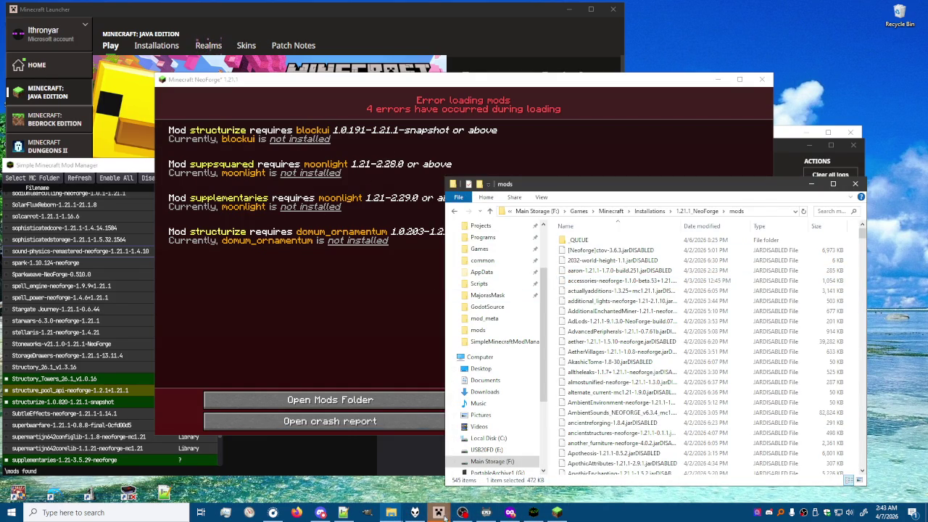
# Step: Copy the blockui-1.0.211-1.21.1-snapshot file name, then raise the NeoForge error window higher
pyautogui.moveTo(440, 516)
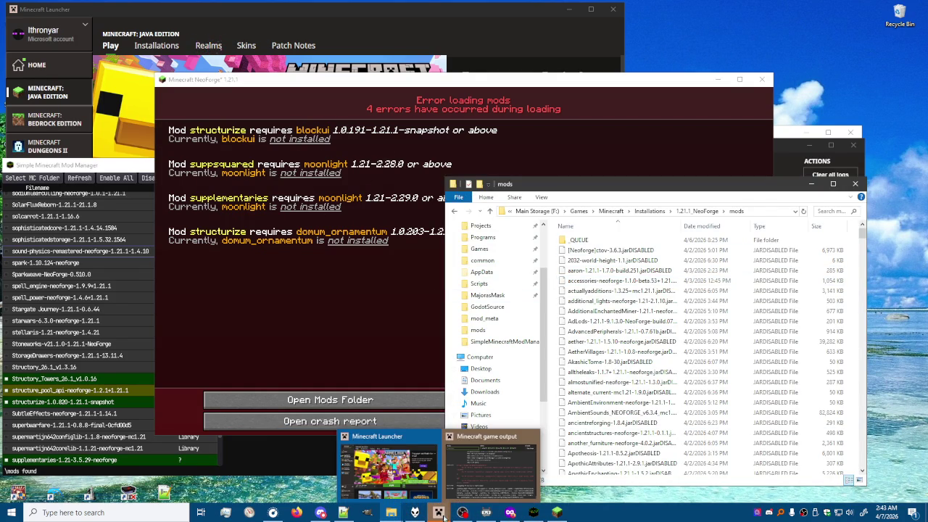
pyautogui.click(665, 345)
pyautogui.scroll(-10, 667, 348)
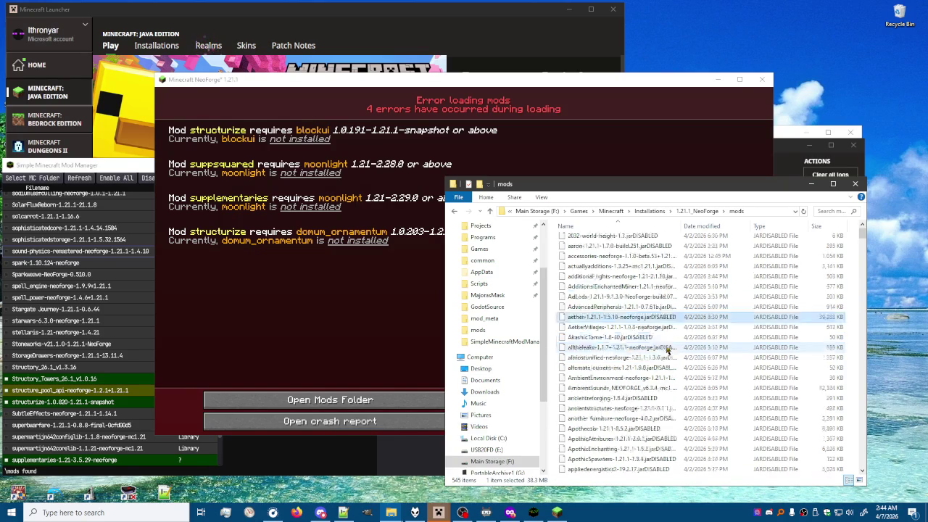
pyautogui.scroll(-5, 665, 341)
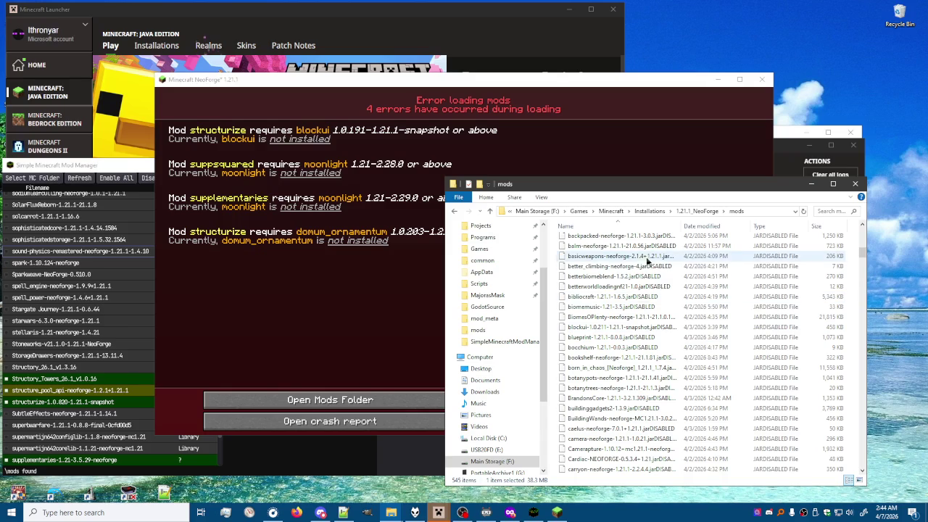
pyautogui.click(638, 327)
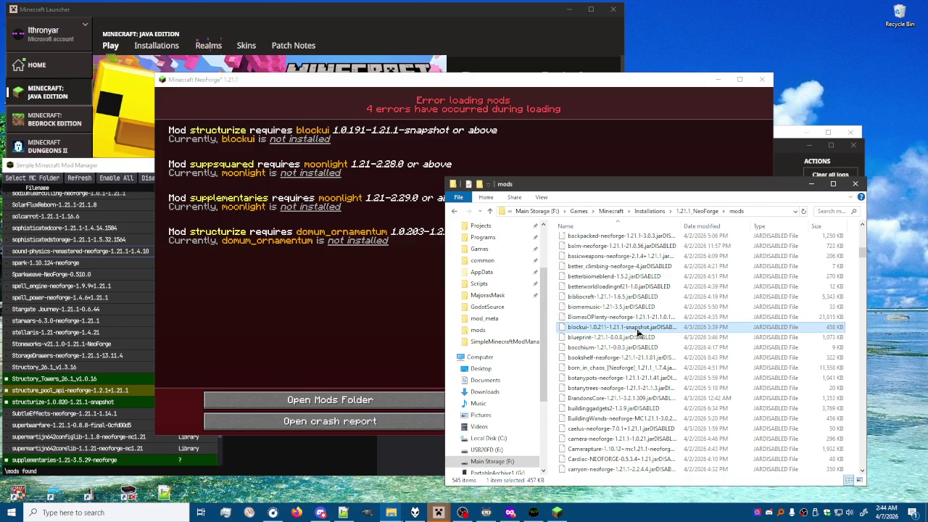
pyautogui.press('F2')
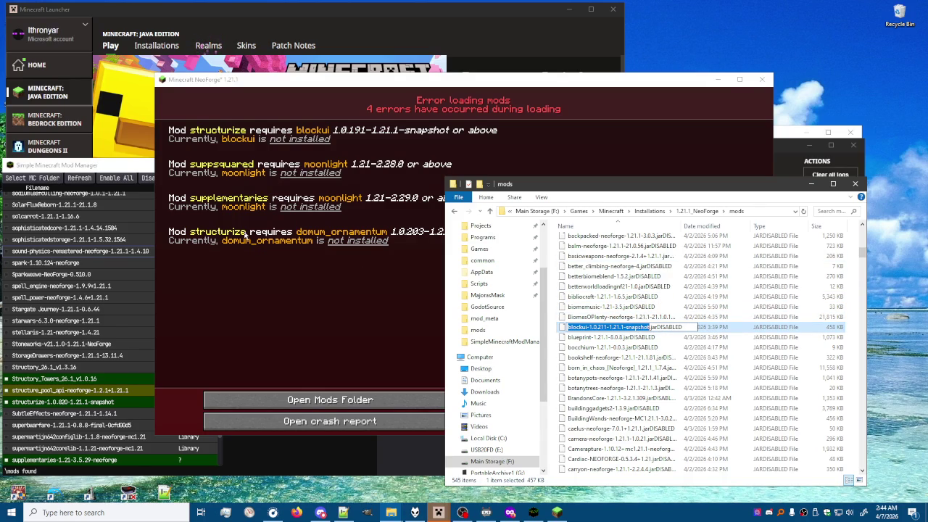
pyautogui.moveTo(274, 92)
pyautogui.mouseDown()
pyautogui.moveTo(369, 63)
pyautogui.moveTo(410, 63)
pyautogui.mouseUp()
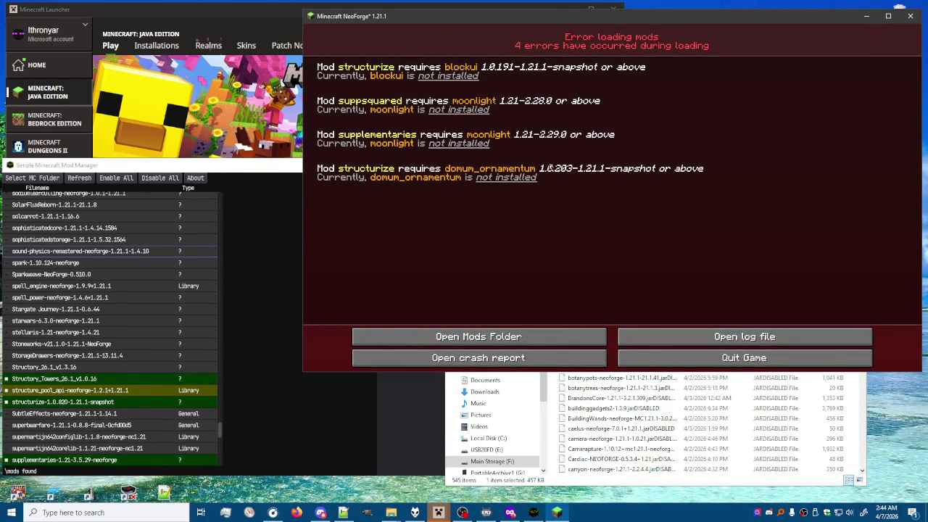
# Step: Select structurize-1.0.820-1.21.1-snapshot in the mod list and create a new metadata entry
pyautogui.moveTo(205, 167); pyautogui.dragTo(207, 89)
pyautogui.click(63, 324)
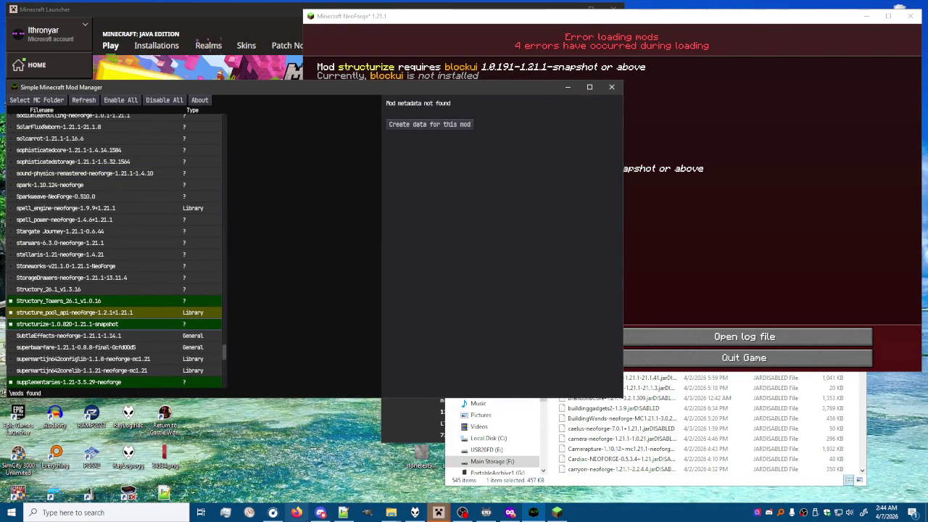
pyautogui.click(320, 513)
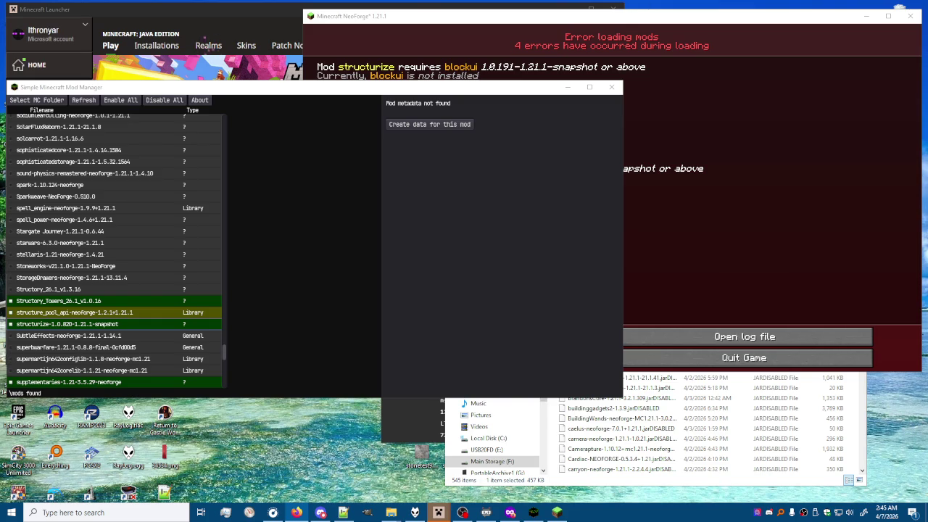
pyautogui.click(208, 322)
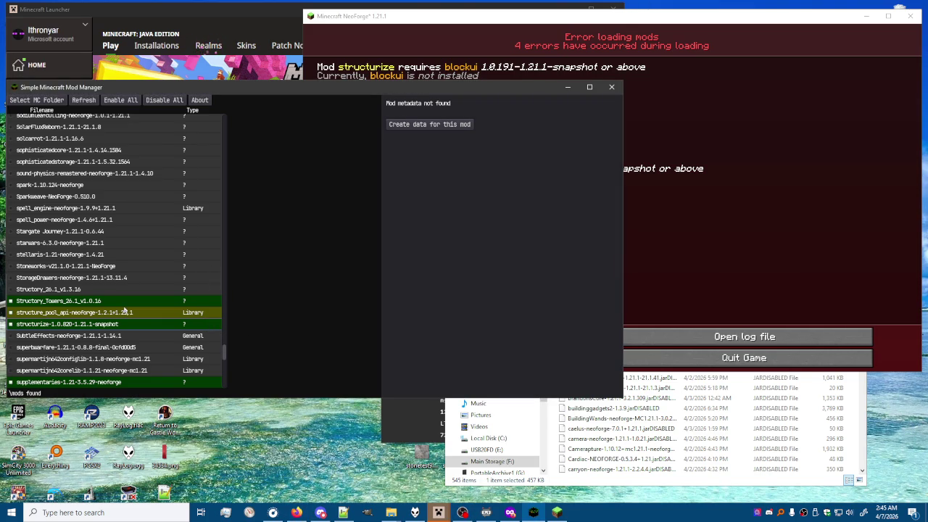
pyautogui.click(441, 124)
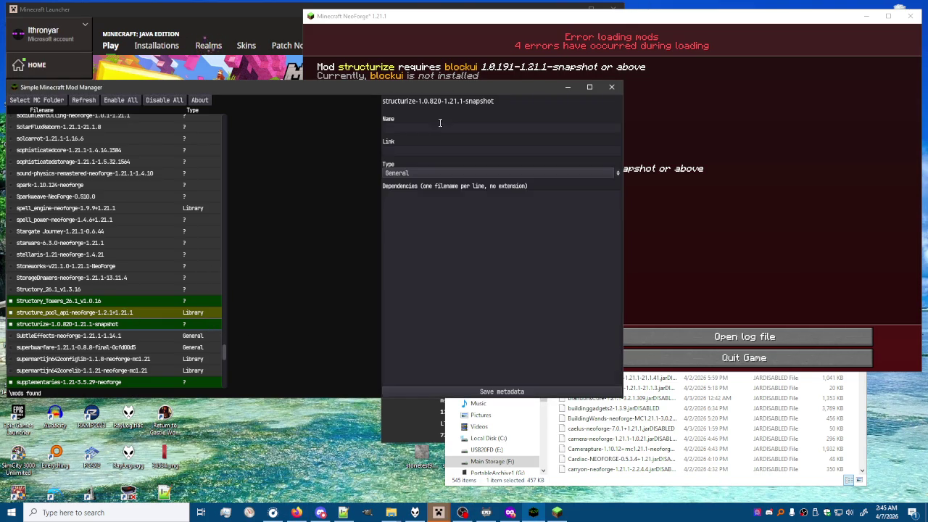
# Step: Keep type General, paste blockui-1.0.211-1.21.1-snapshot as structurize's dependency, and save the metadata
pyautogui.click(437, 175)
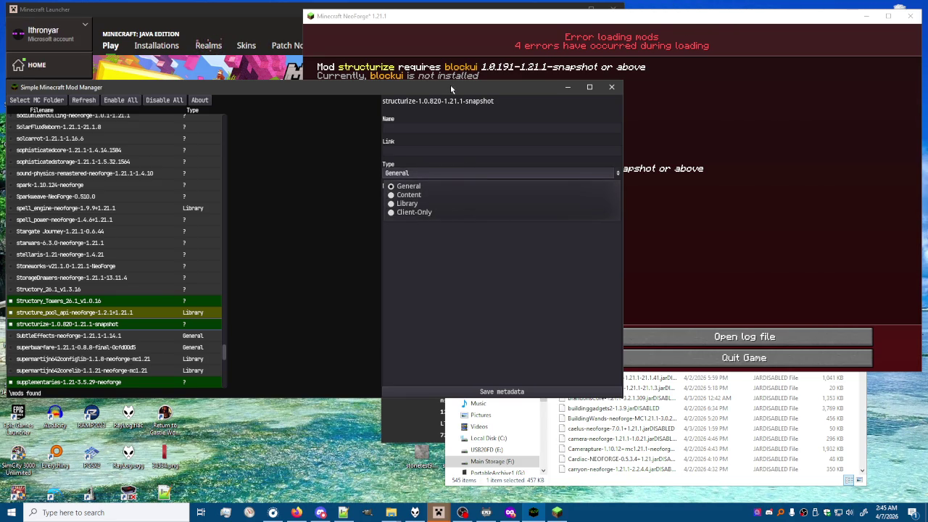
pyautogui.click(156, 301)
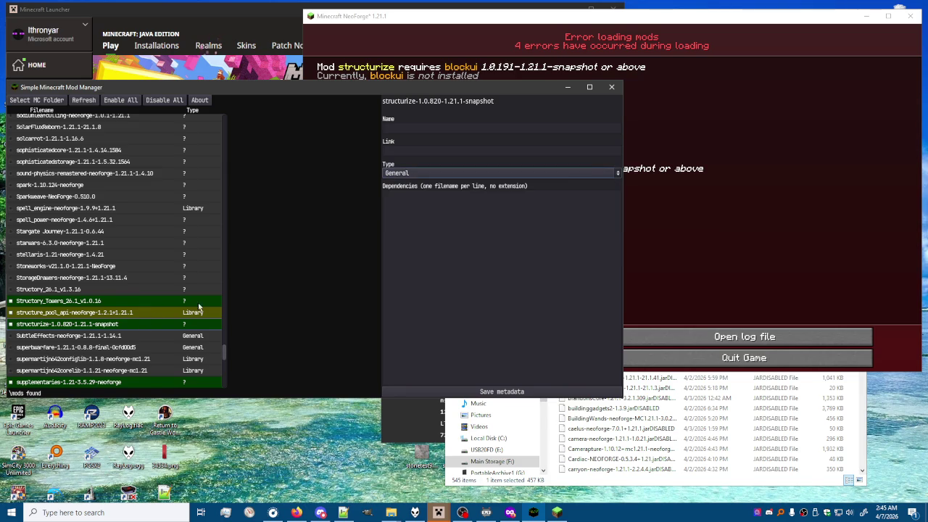
pyautogui.moveTo(385, 95)
pyautogui.mouseDown()
pyautogui.moveTo(371, 228)
pyautogui.moveTo(390, 30)
pyautogui.moveTo(372, 55)
pyautogui.moveTo(383, 109)
pyautogui.mouseUp()
pyautogui.scroll(-5, 185, 327)
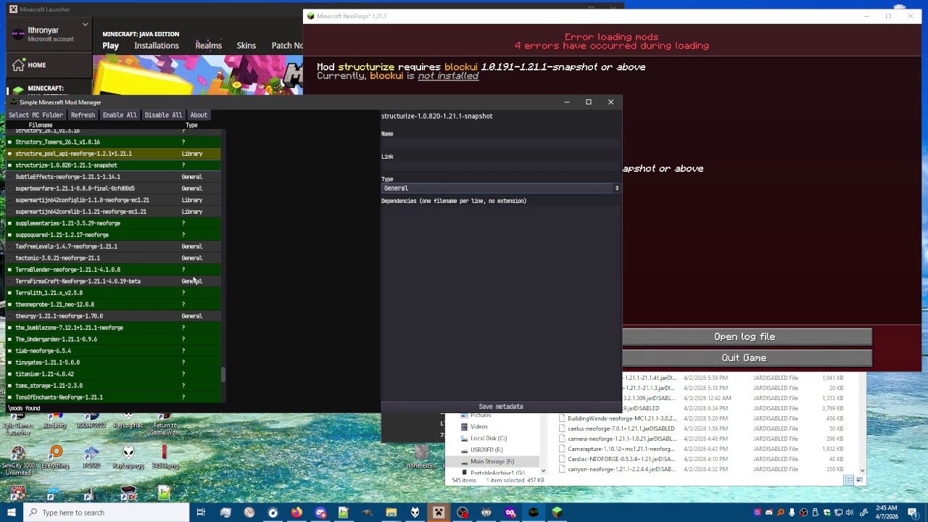
pyautogui.moveTo(265, 106); pyautogui.dragTo(261, 140)
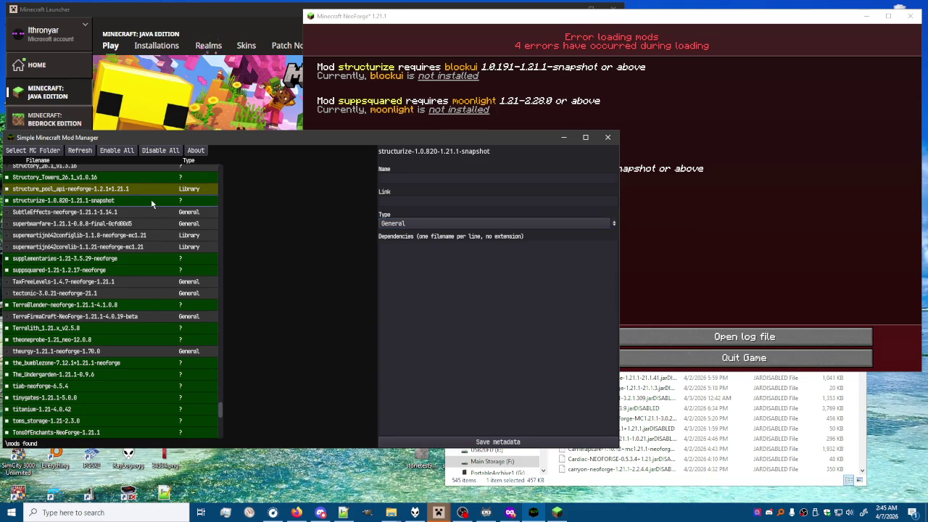
pyautogui.click(448, 268)
pyautogui.write('blockui-1.0.211-1.21.1-snapshot')
pyautogui.click(497, 442)
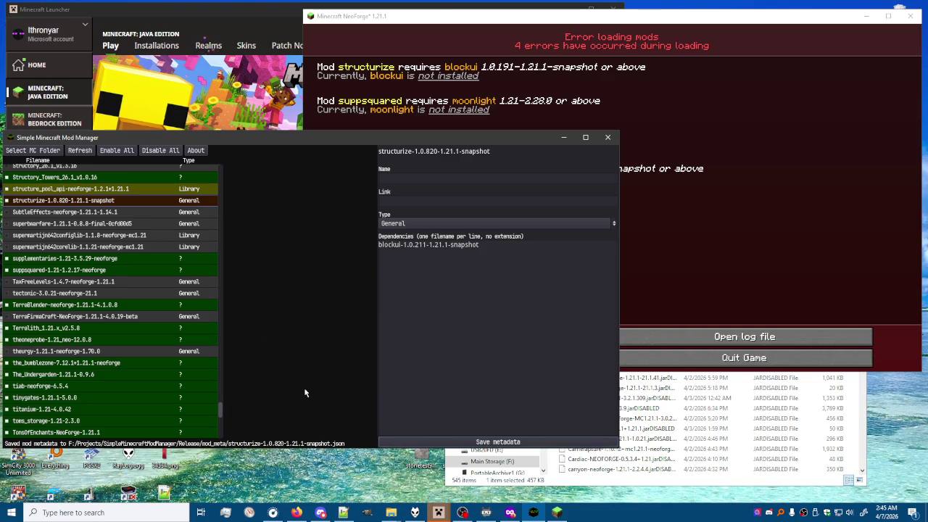
# Step: Check the blockui entry in the mod list and reposition the manager window lower
pyautogui.moveTo(220, 410)
pyautogui.mouseDown()
pyautogui.moveTo(236, 199)
pyautogui.moveTo(216, 342)
pyautogui.moveTo(219, 412)
pyautogui.mouseUp()
pyautogui.click(31, 238)
pyautogui.scroll(3, 218, 410)
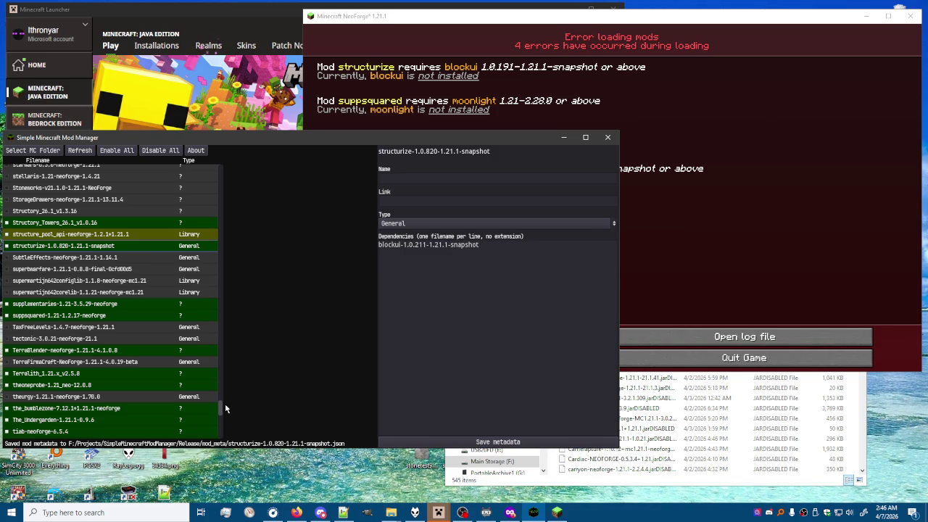
pyautogui.moveTo(395, 145)
pyautogui.mouseDown()
pyautogui.moveTo(391, 231)
pyautogui.moveTo(391, 147)
pyautogui.mouseUp()
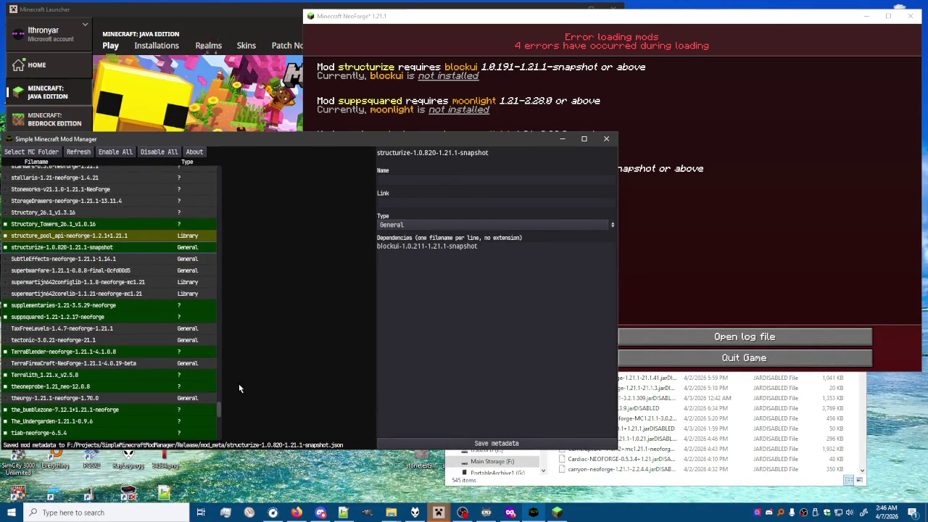
pyautogui.moveTo(222, 412)
pyautogui.mouseDown()
pyautogui.moveTo(230, 317)
pyautogui.moveTo(227, 436)
pyautogui.moveTo(247, 330)
pyautogui.mouseUp()
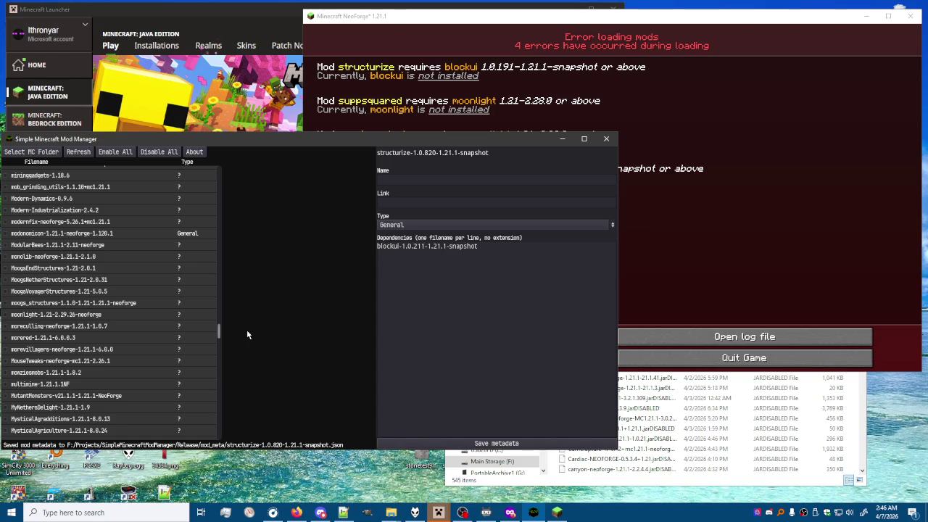
# Step: Copy the moonlight-1.21-2.29.26-neoforge file name from its metadata form
pyautogui.click(128, 316)
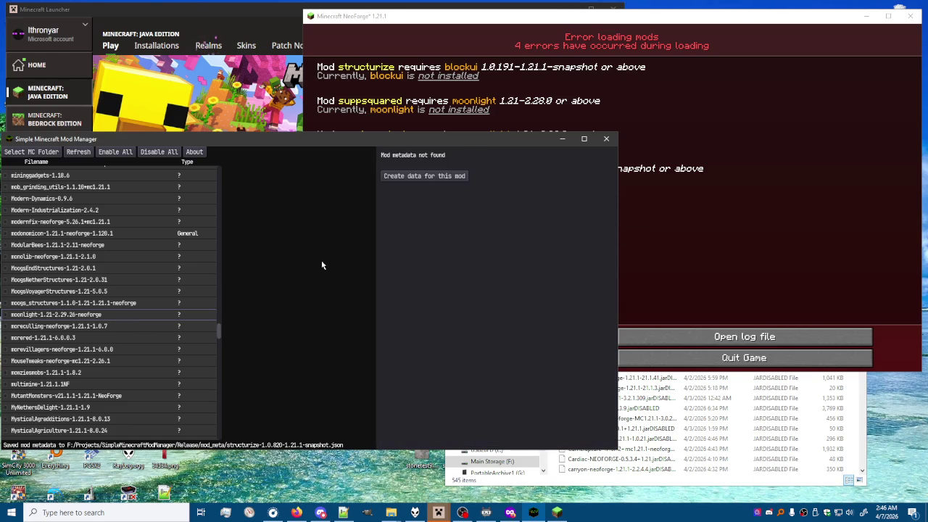
pyautogui.click(429, 178)
pyautogui.tripleClick(470, 155)
pyautogui.hotkey('ctrl', 'c')
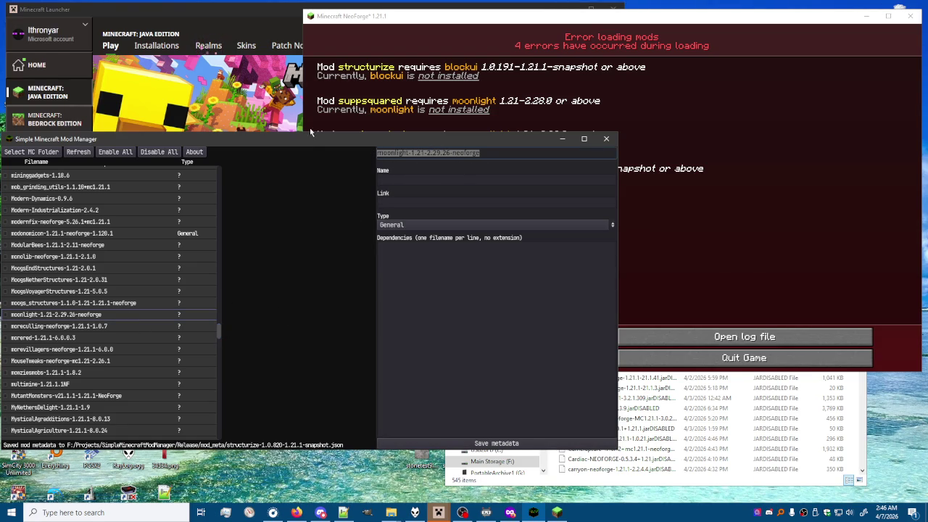
pyautogui.moveTo(309, 142); pyautogui.dragTo(309, 183)
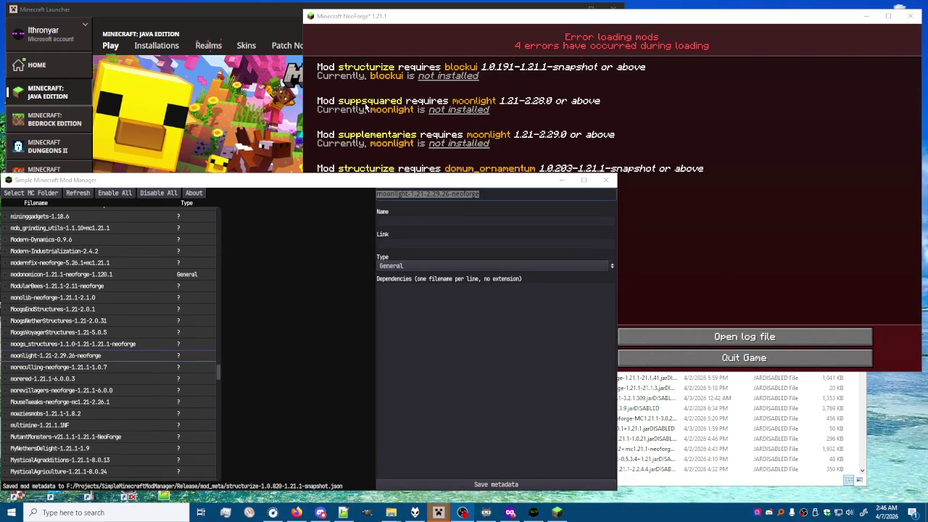
pyautogui.scroll(-5, 146, 314)
pyautogui.moveTo(218, 382); pyautogui.dragTo(221, 457)
pyautogui.scroll(2, 221, 455)
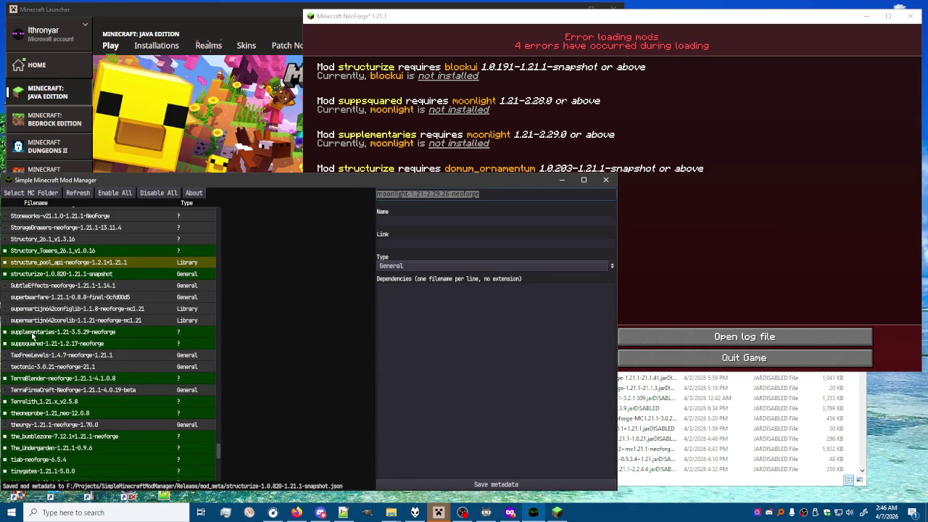
# Step: Create and save suppsquared metadata with moonlight as its dependency
pyautogui.click(34, 335)
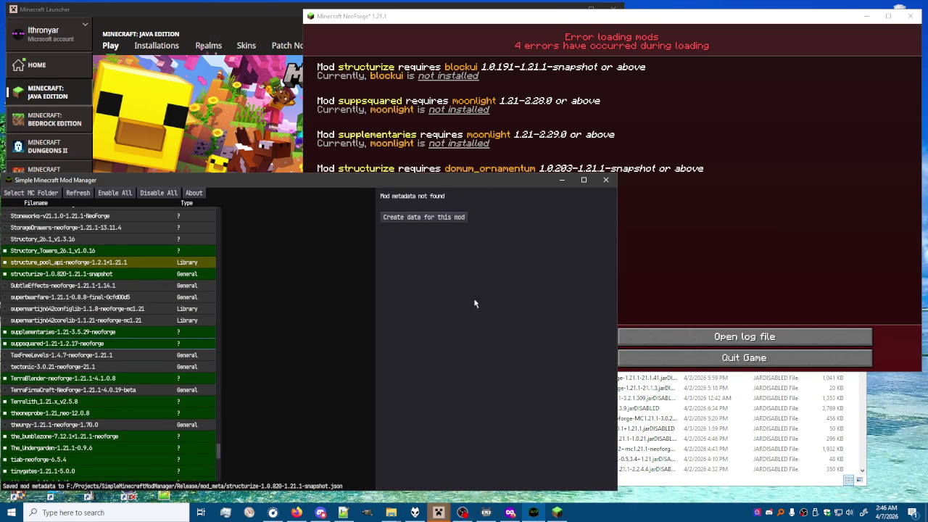
pyautogui.click(434, 216)
pyautogui.hotkey('ctrl', 'v')
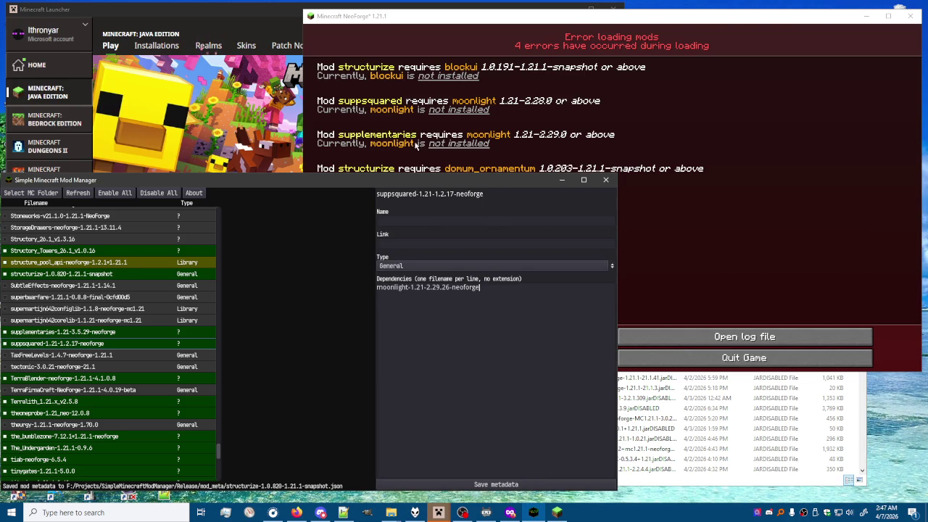
pyautogui.click(505, 484)
# Step: Create and save supplementaries metadata with moonlight-1.21-2.29.26-neoforge as its dependency
pyautogui.click(39, 334)
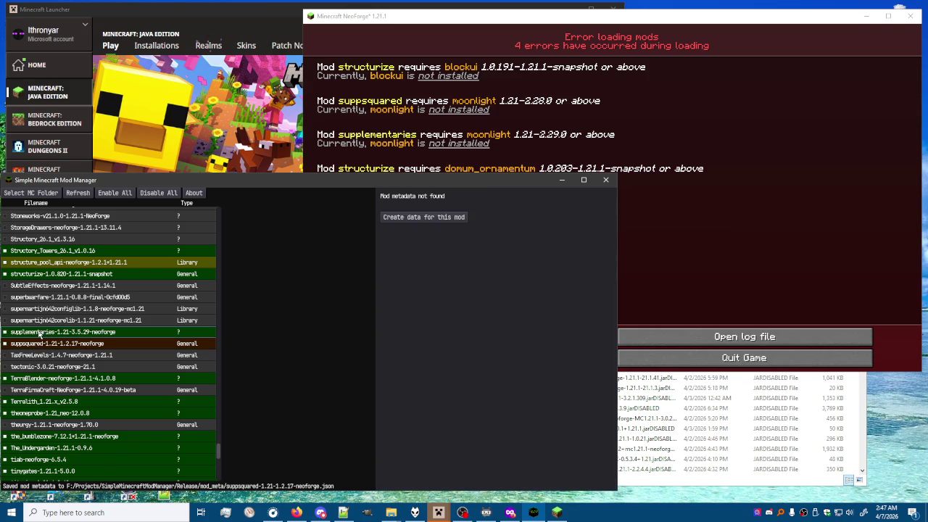
pyautogui.click(423, 216)
pyautogui.click(458, 346)
pyautogui.hotkey('ctrl', 'v')
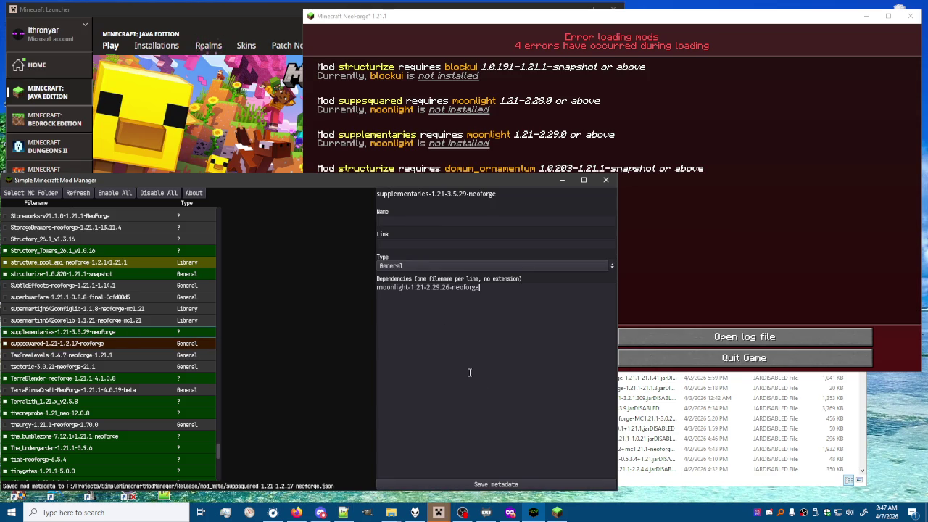
pyautogui.click(489, 483)
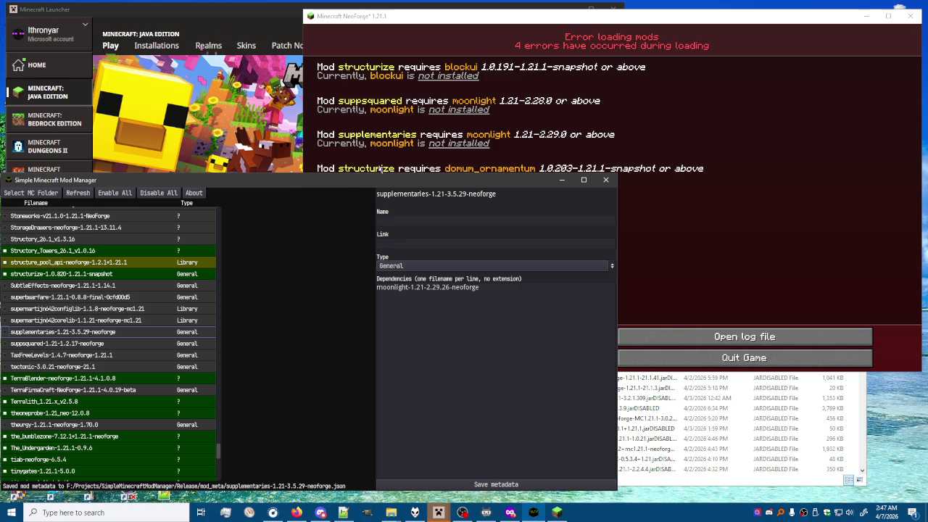
pyautogui.scroll(2, 173, 326)
# Step: Copy the domum-ornamentum-1.0.233-snapshot-main file name from a new metadata form
pyautogui.moveTo(219, 443)
pyautogui.mouseDown()
pyautogui.moveTo(230, 376)
pyautogui.moveTo(224, 276)
pyautogui.mouseUp()
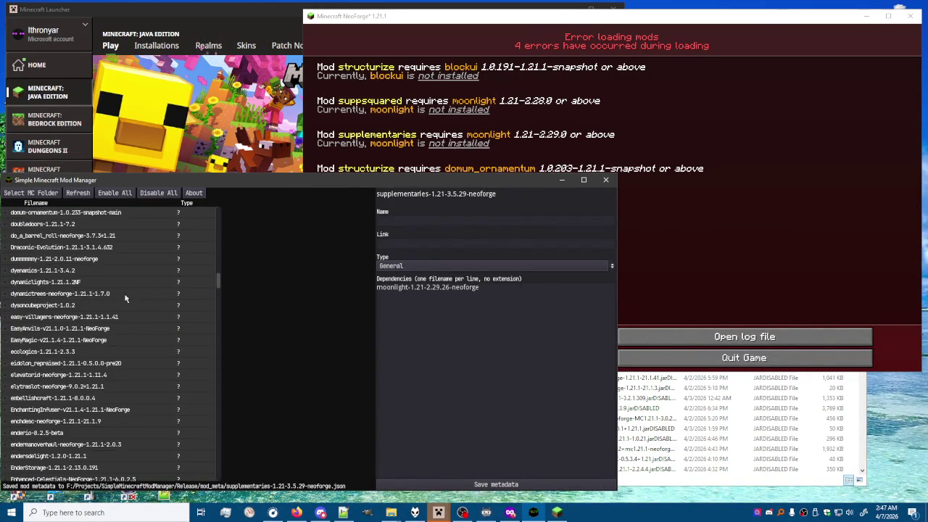
pyautogui.scroll(-5, 64, 294)
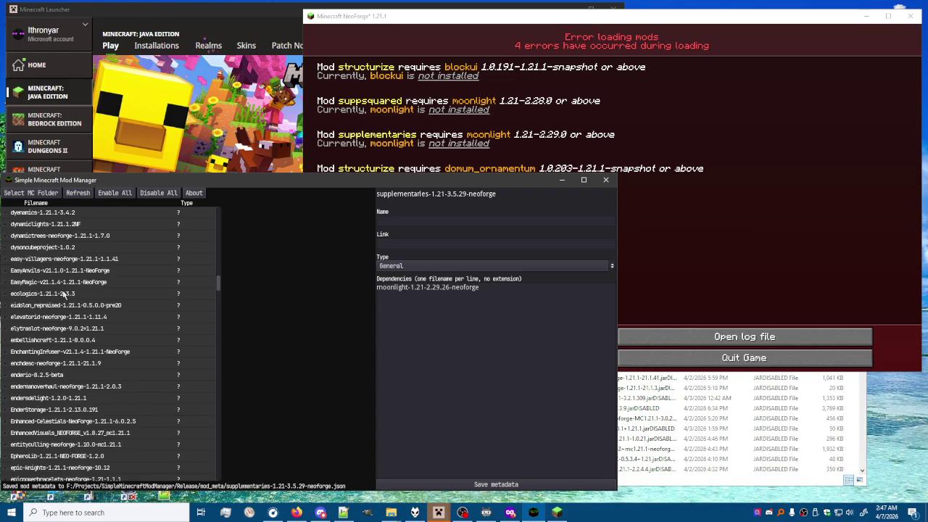
pyautogui.scroll(1, 64, 287)
pyautogui.scroll(4, 61, 279)
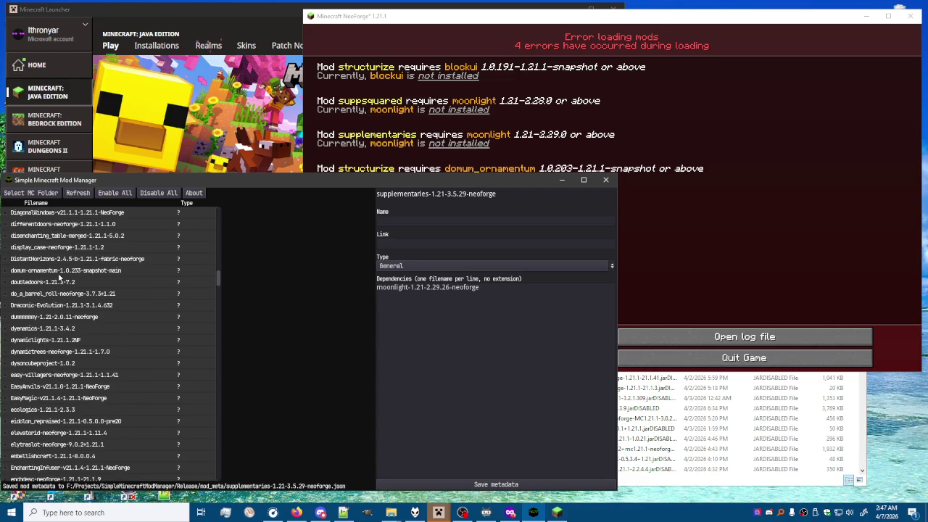
pyautogui.click(61, 272)
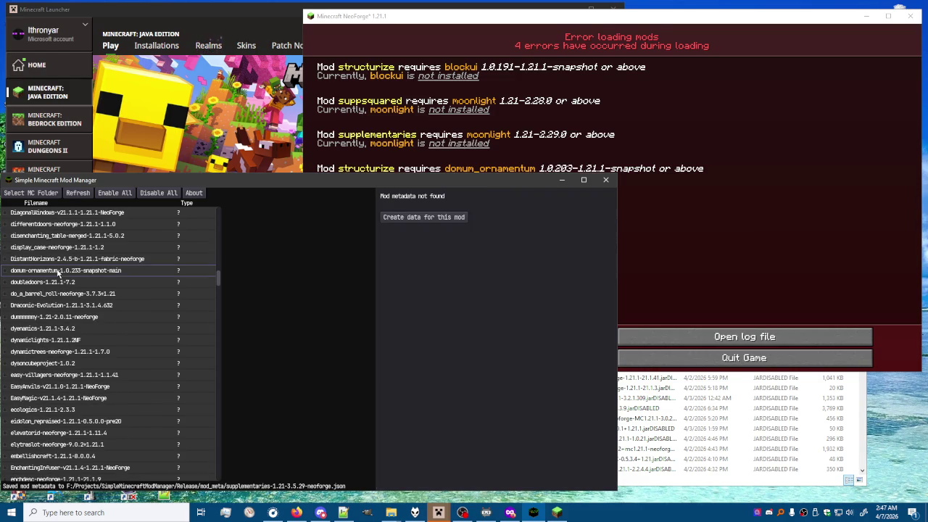
pyautogui.click(454, 214)
pyautogui.moveTo(532, 191); pyautogui.dragTo(375, 192)
pyautogui.hotkey('ctrl', 'c')
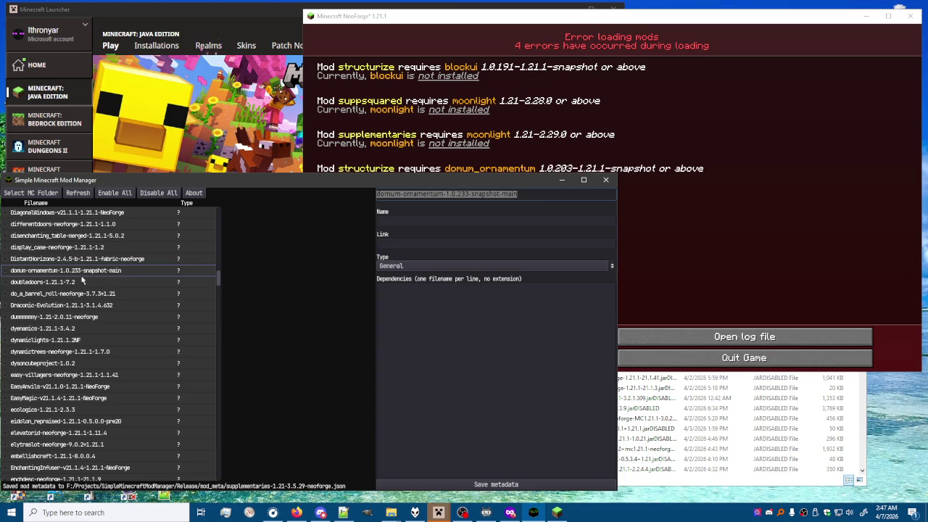
# Step: Save domum-ornamentum as structurize's second dependency, disable structurize, and close the manager
pyautogui.moveTo(218, 283); pyautogui.dragTo(214, 451)
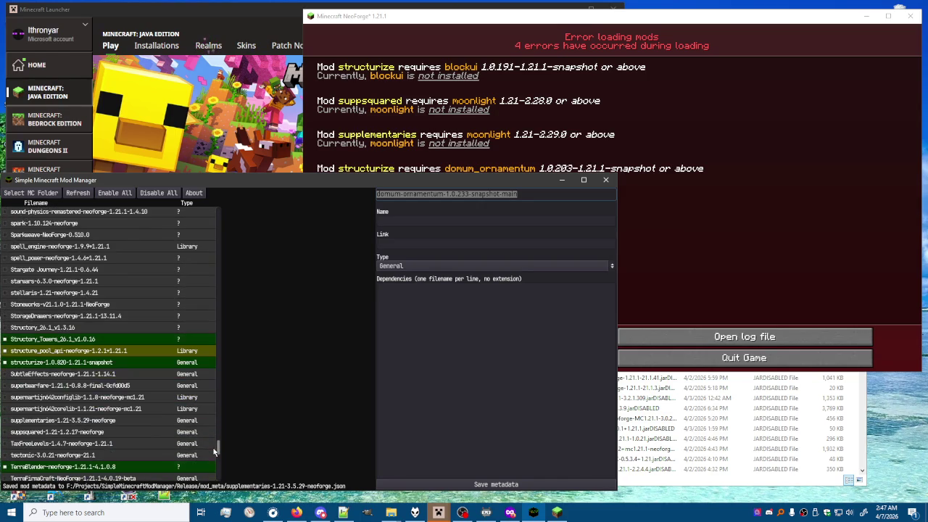
pyautogui.click(74, 364)
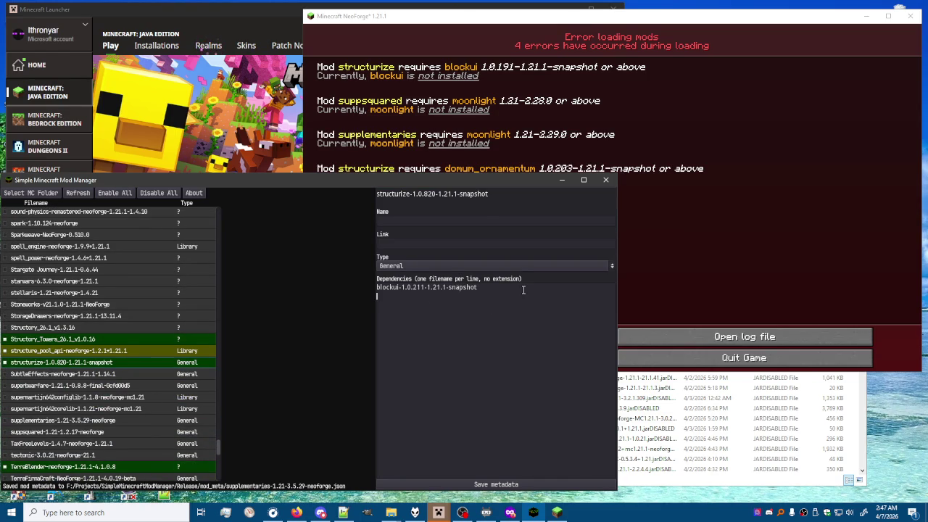
pyautogui.hotkey('ctrl', 'v')
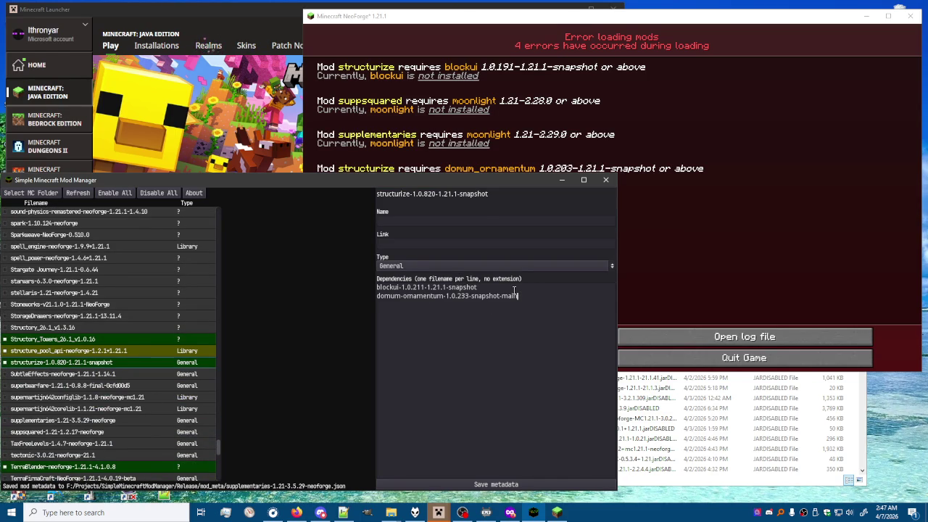
pyautogui.moveTo(457, 184)
pyautogui.mouseDown()
pyautogui.moveTo(460, 237)
pyautogui.moveTo(462, 143)
pyautogui.mouseUp()
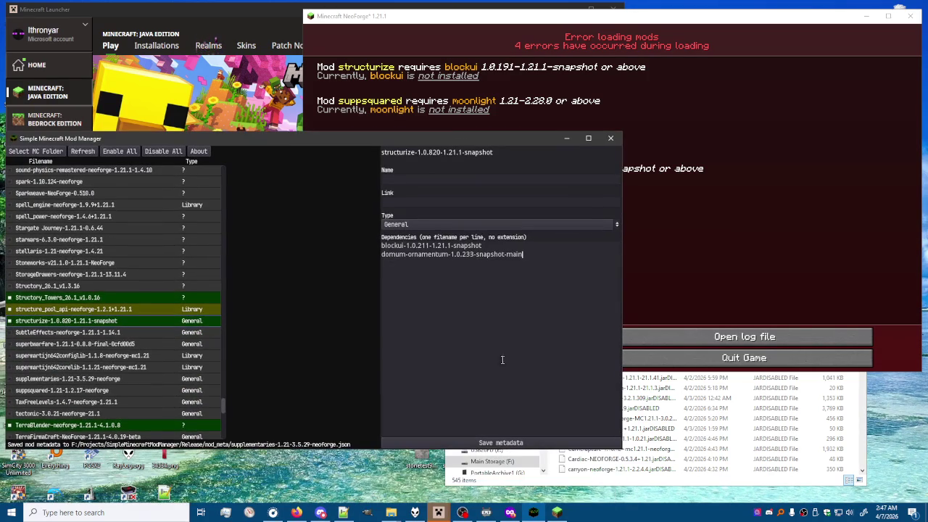
pyautogui.click(496, 442)
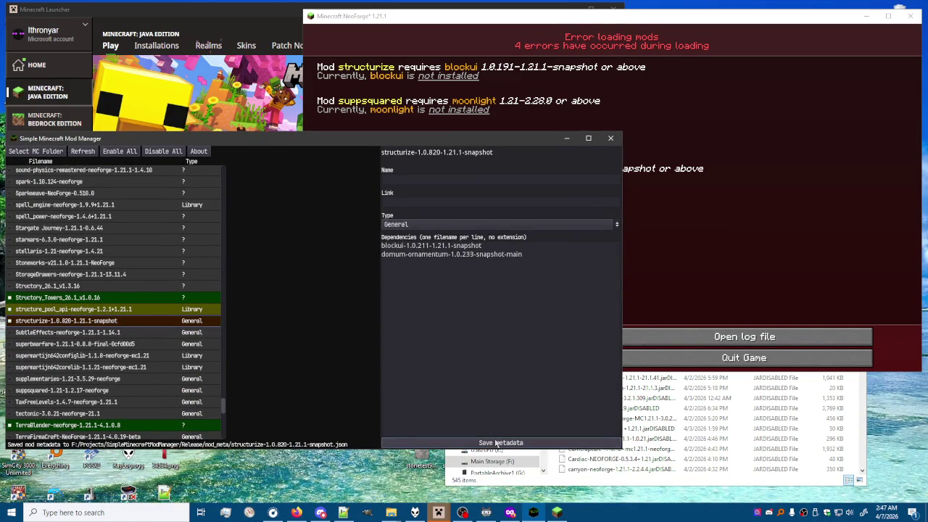
pyautogui.click(10, 321)
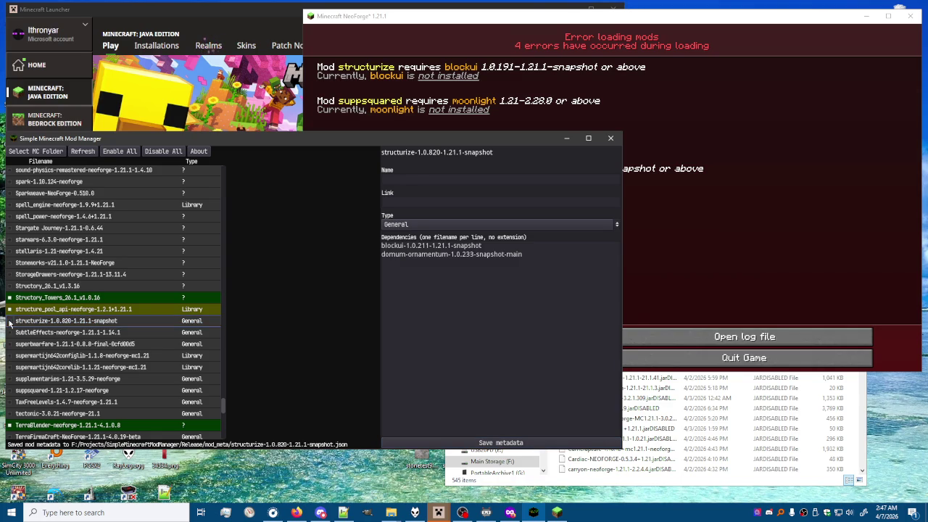
pyautogui.click(610, 137)
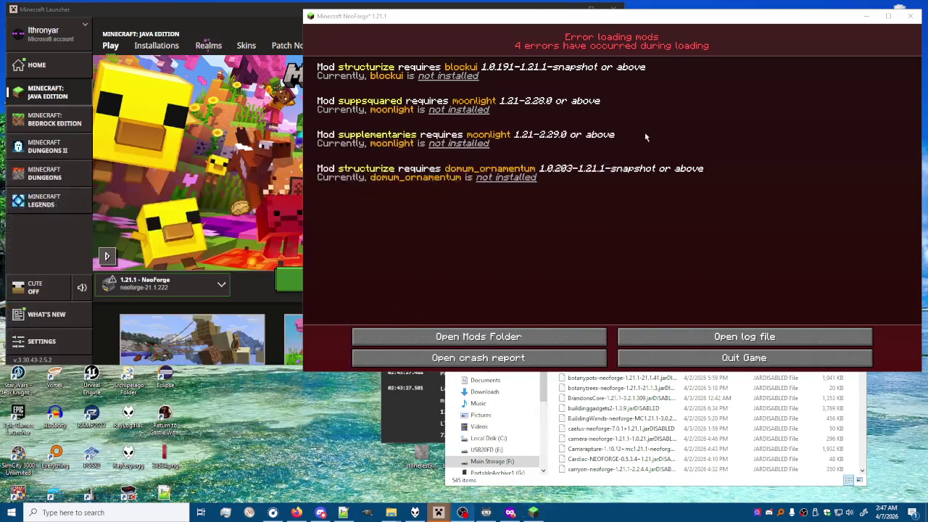
# Step: Clear the old error and output windows and relaunch NeoForge 1.21.1, now stopping on one Too Many Bows error
pyautogui.click(910, 15)
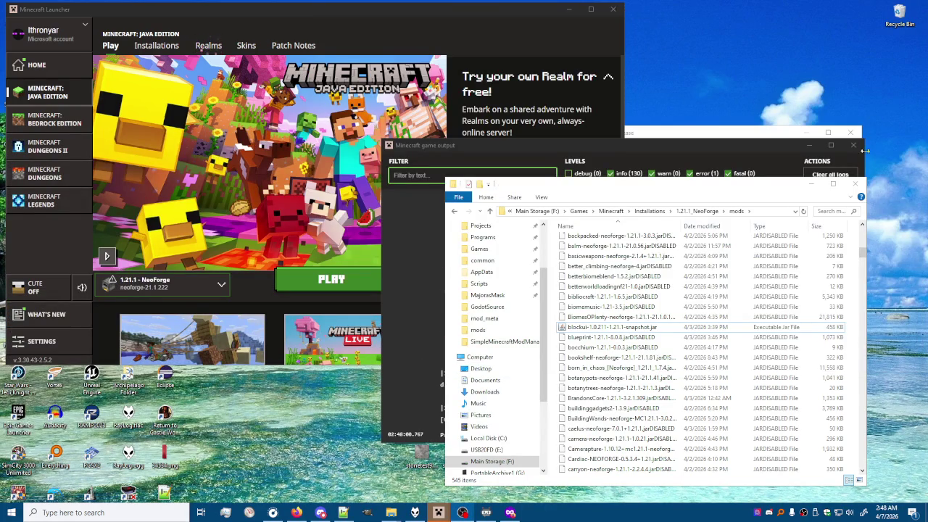
pyautogui.click(853, 145)
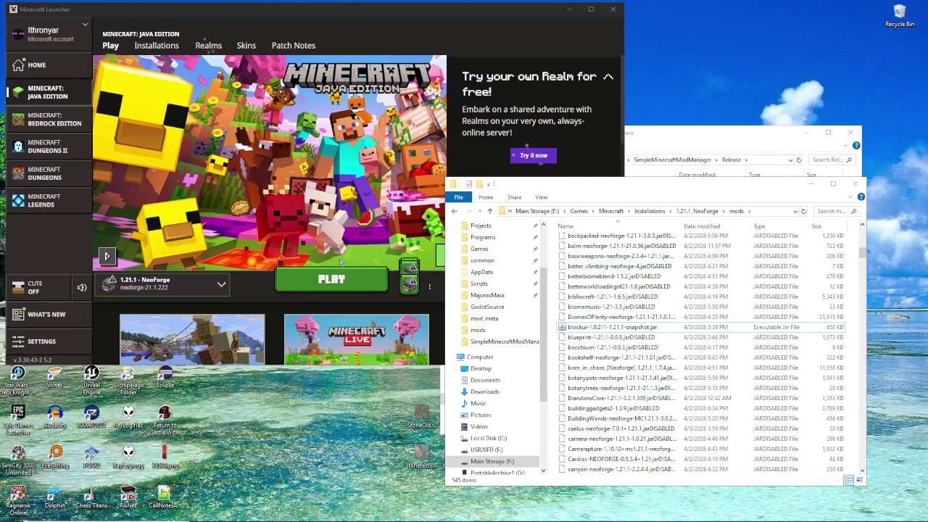
pyautogui.click(333, 281)
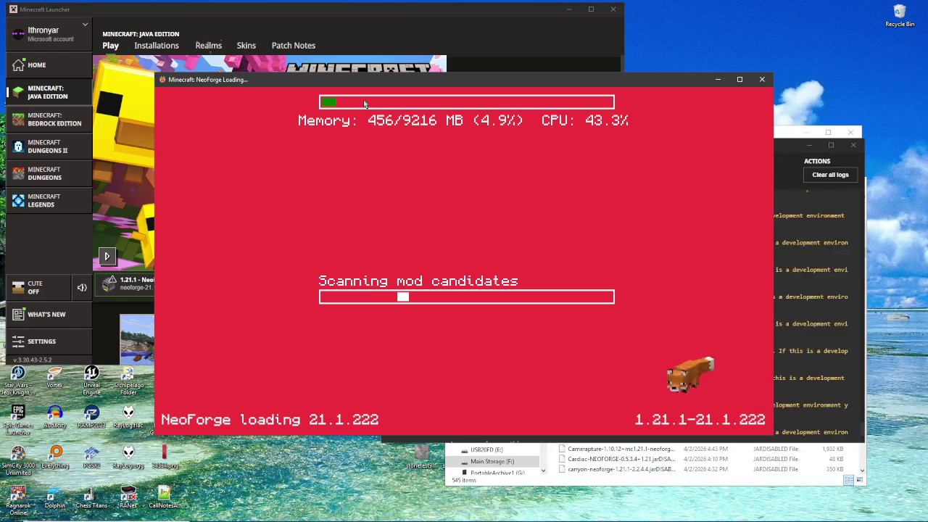
pyautogui.moveTo(363, 81); pyautogui.dragTo(218, 25)
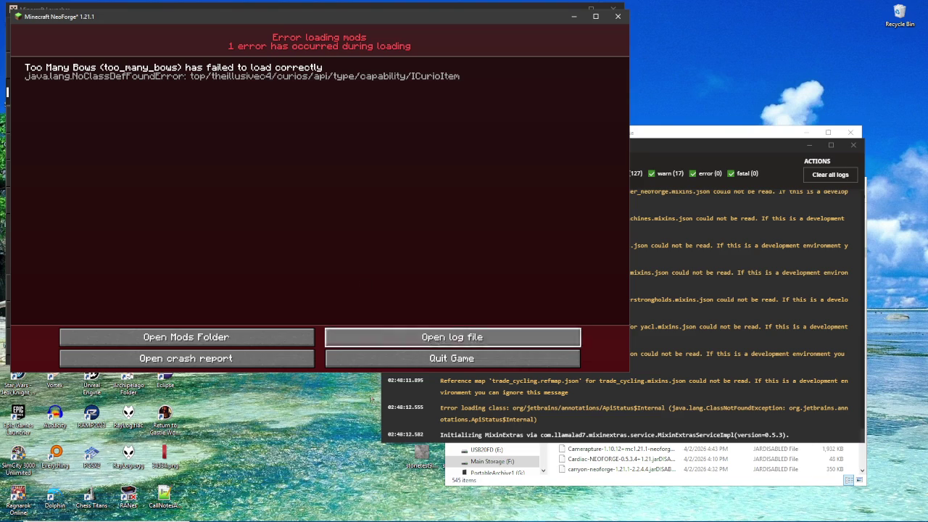
# Step: Launch smmm.exe from the Release folder and enlarge and position its window beside the error screen
pyautogui.moveTo(467, 513)
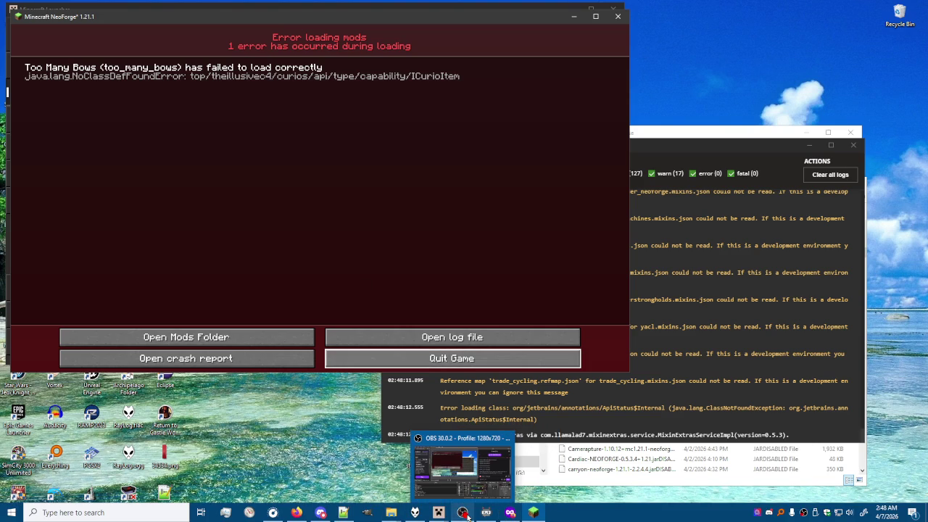
pyautogui.moveTo(432, 515)
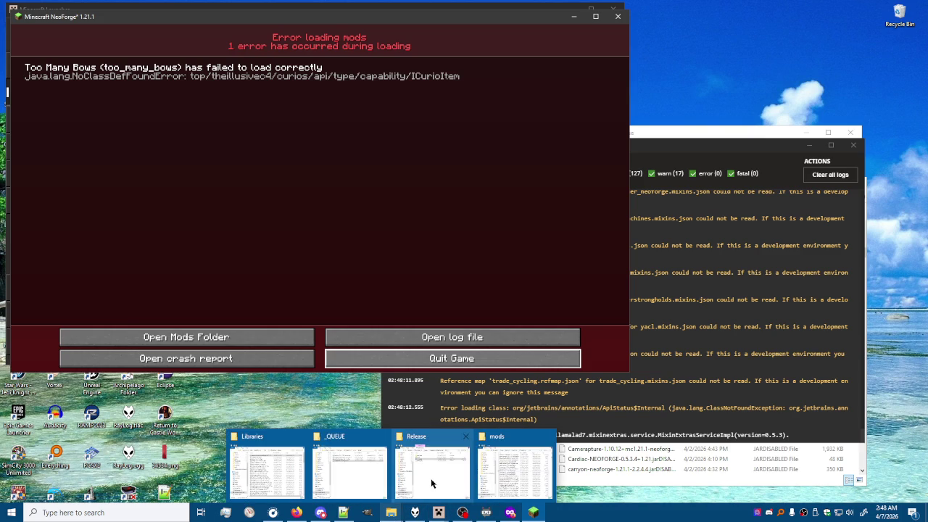
pyautogui.click(434, 482)
pyautogui.doubleClick(584, 210)
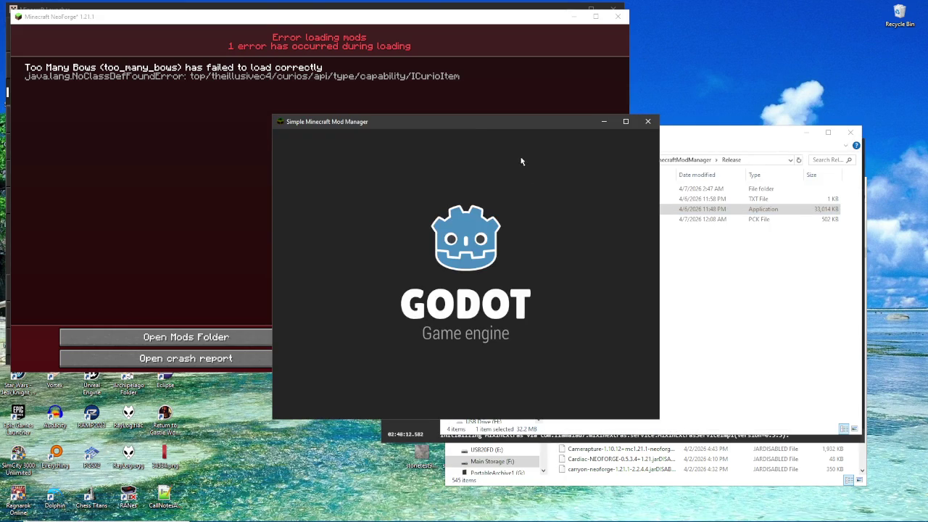
pyautogui.moveTo(508, 122)
pyautogui.mouseDown()
pyautogui.moveTo(534, 81)
pyautogui.moveTo(714, 55)
pyautogui.mouseUp()
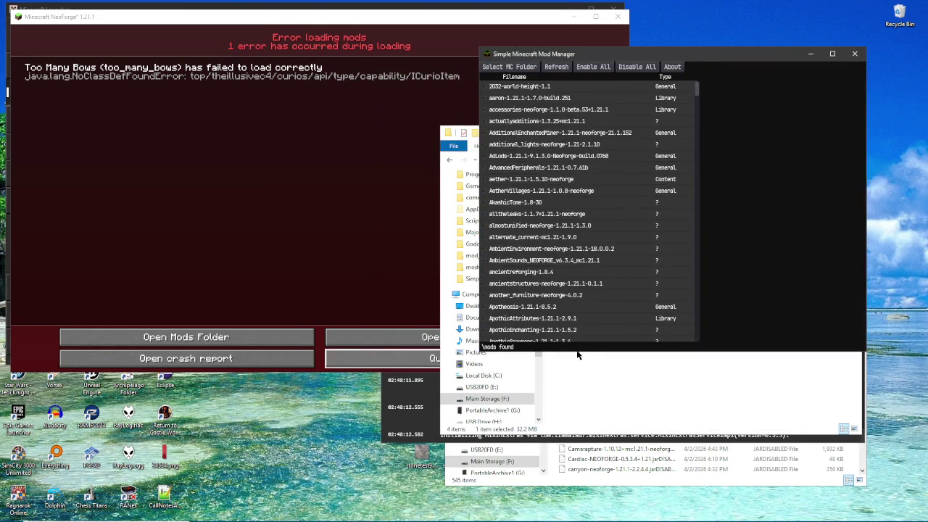
pyautogui.moveTo(480, 352); pyautogui.dragTo(373, 386)
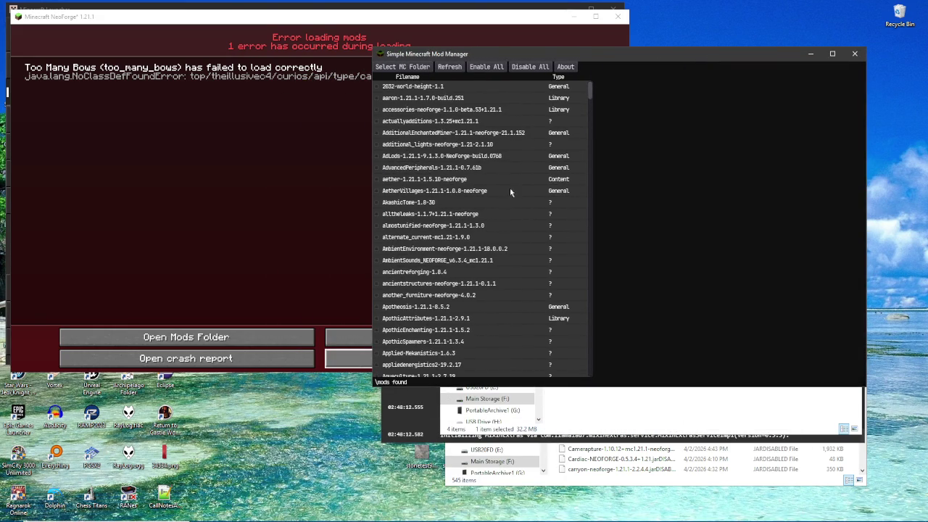
pyautogui.moveTo(549, 54)
pyautogui.mouseDown()
pyautogui.moveTo(560, 64)
pyautogui.moveTo(571, 135)
pyautogui.moveTo(585, 146)
pyautogui.mouseUp()
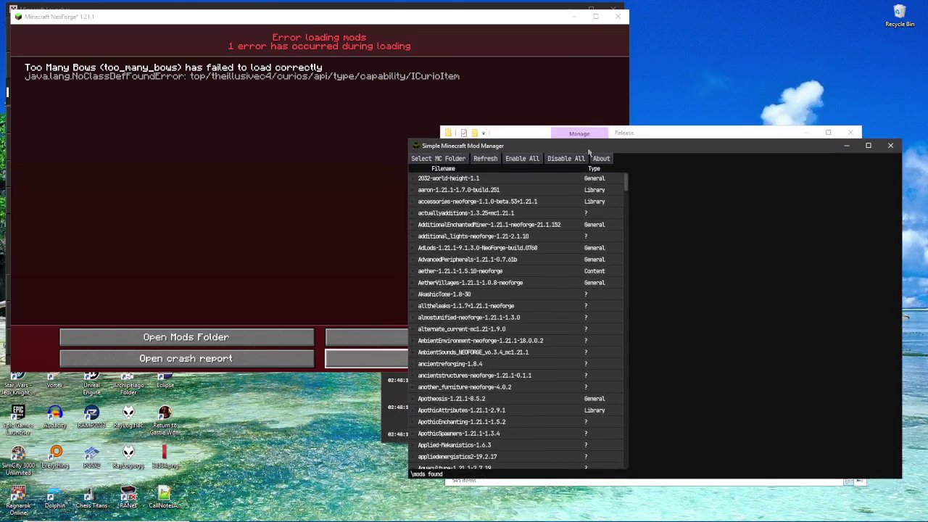
# Step: Scroll the mod list down to too_many_bows-neoforge-1.21.1-3.3.0 and select it
pyautogui.moveTo(625, 184); pyautogui.dragTo(625, 443)
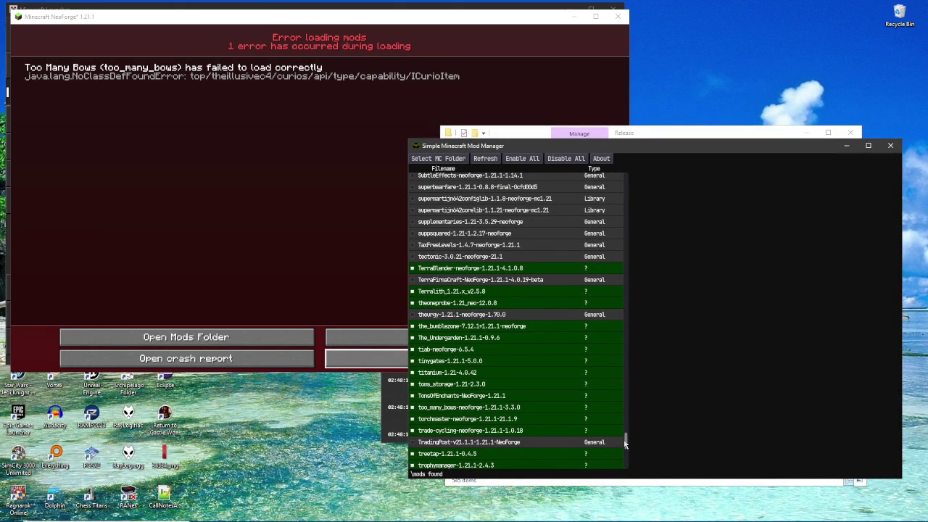
pyautogui.moveTo(625, 444)
pyautogui.mouseDown()
pyautogui.moveTo(625, 455)
pyautogui.moveTo(626, 428)
pyautogui.moveTo(627, 437)
pyautogui.mouseUp()
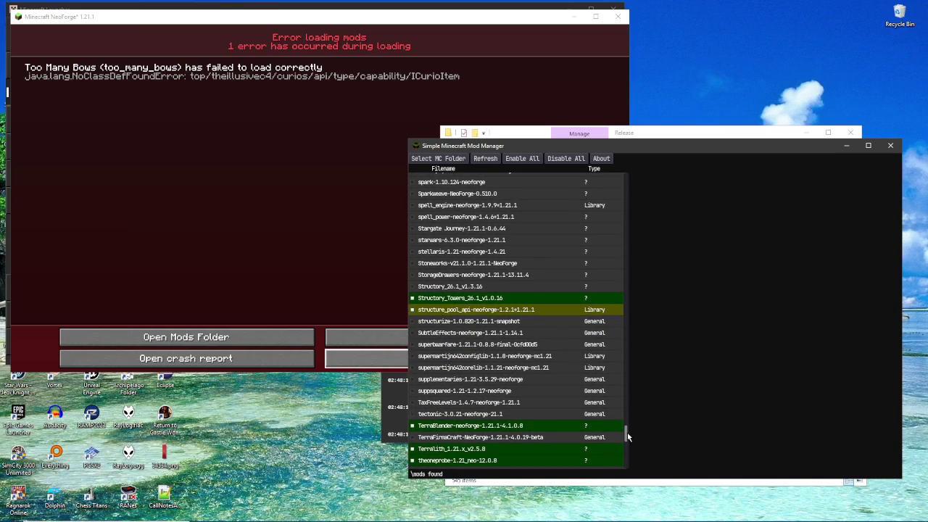
pyautogui.moveTo(627, 436); pyautogui.dragTo(627, 444)
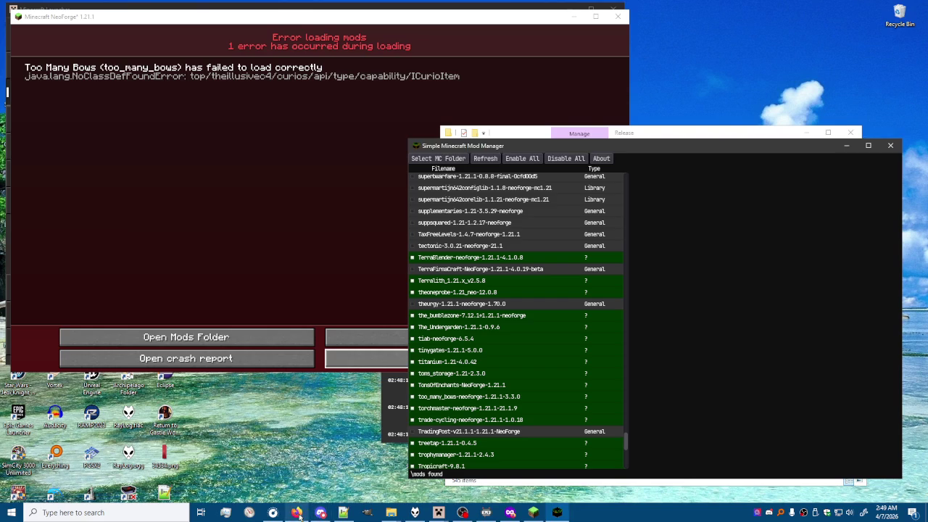
pyautogui.click(308, 512)
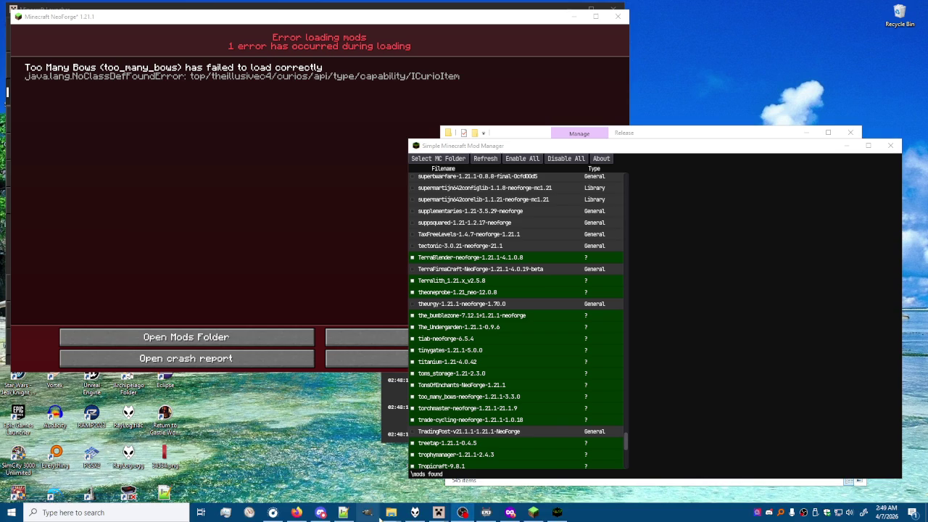
pyautogui.click(391, 512)
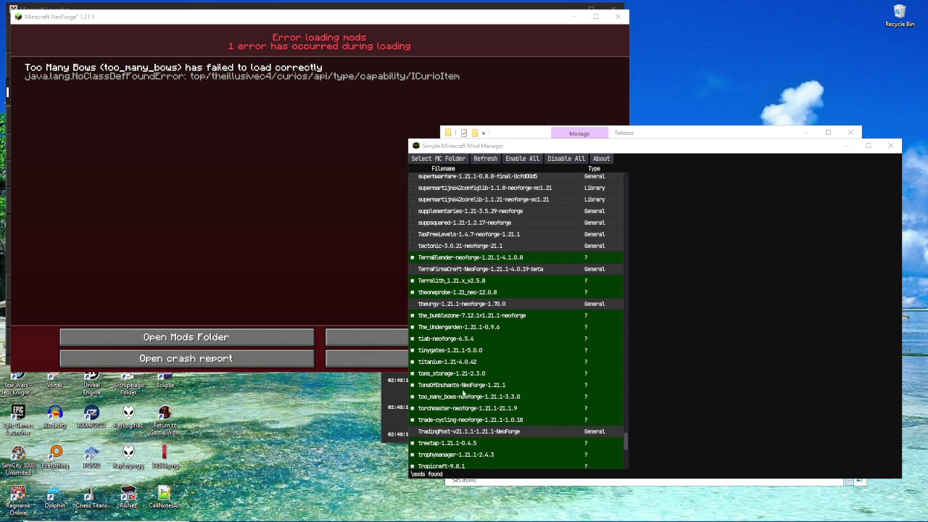
pyautogui.click(449, 397)
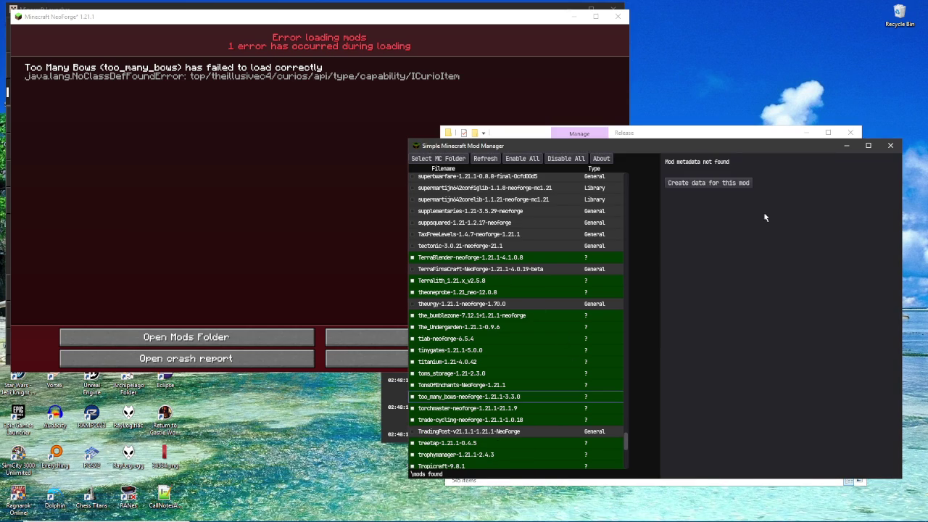
# Step: Create metadata for too_many_bows, then locate and enable the curios-neoforge mod
pyautogui.click(741, 184)
pyautogui.tripleClick(775, 159)
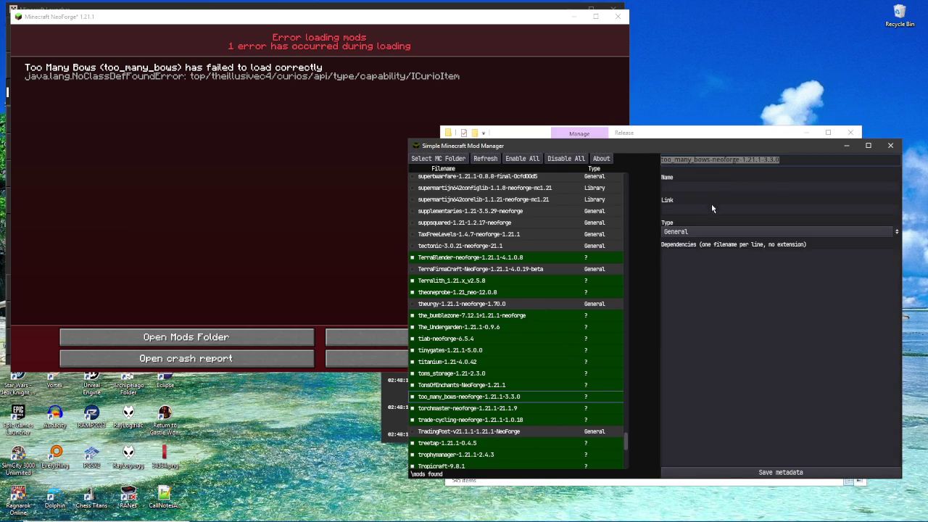
pyautogui.moveTo(625, 444)
pyautogui.mouseDown()
pyautogui.moveTo(632, 194)
pyautogui.moveTo(628, 234)
pyautogui.mouseUp()
pyautogui.scroll(-5, 488, 308)
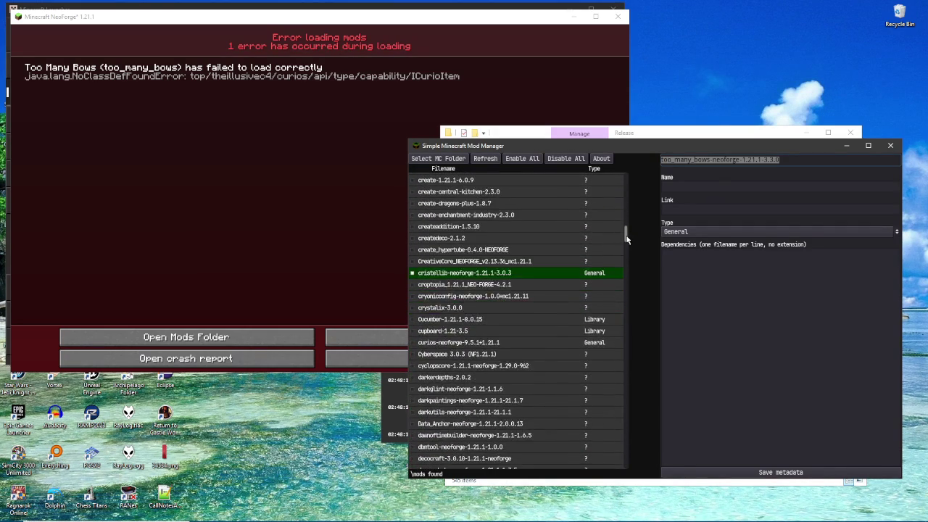
pyautogui.click(488, 305)
pyautogui.click(413, 300)
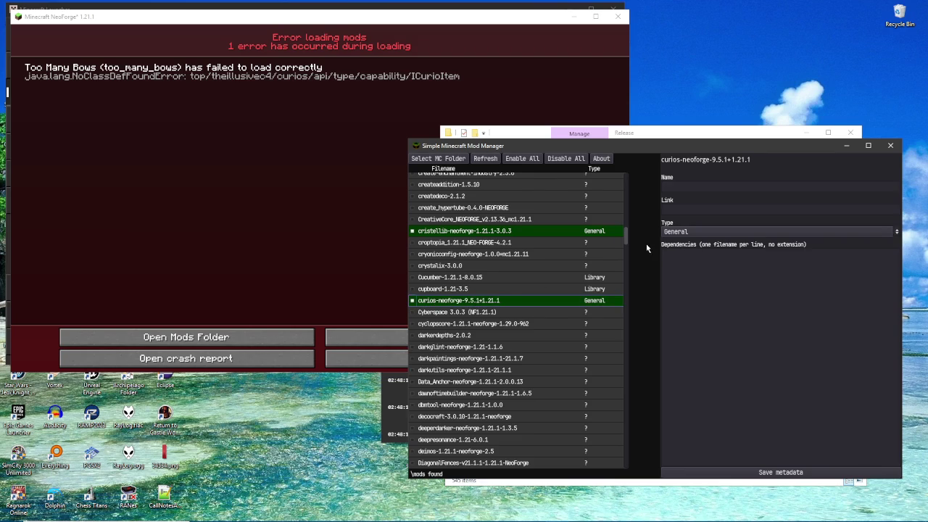
# Step: Save too_many_bows's metadata depending on curios-neoforge-9.5.1+1.21.1 and close the NeoForge error screen
pyautogui.moveTo(751, 160); pyautogui.dragTo(679, 160)
pyautogui.moveTo(627, 233); pyautogui.dragTo(620, 453)
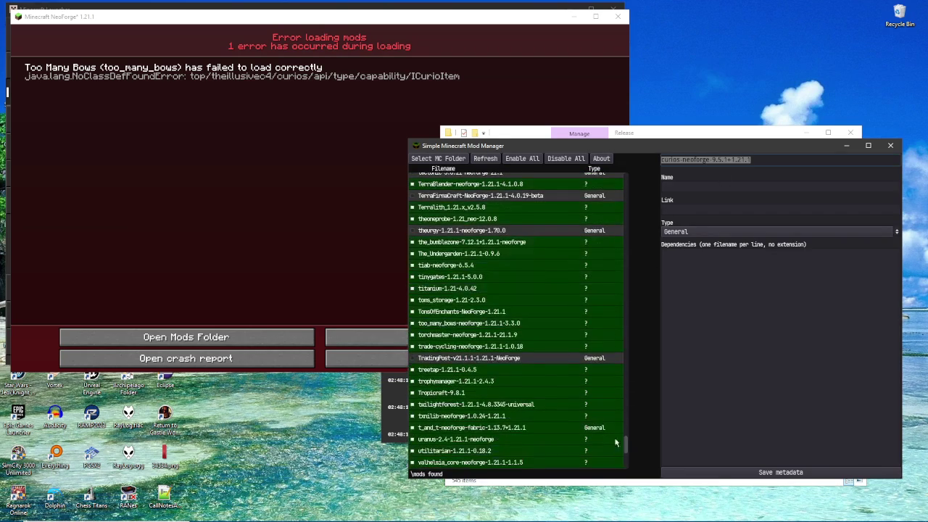
pyautogui.click(448, 324)
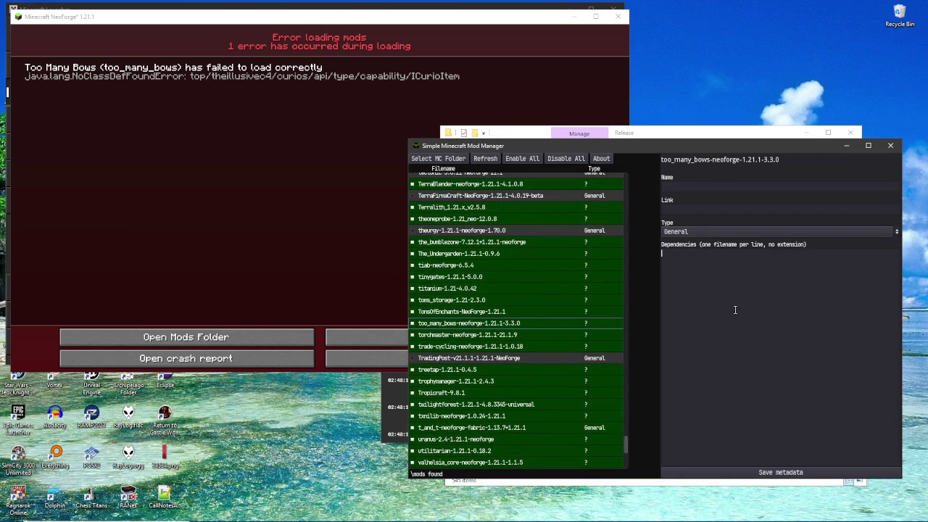
pyautogui.click(770, 471)
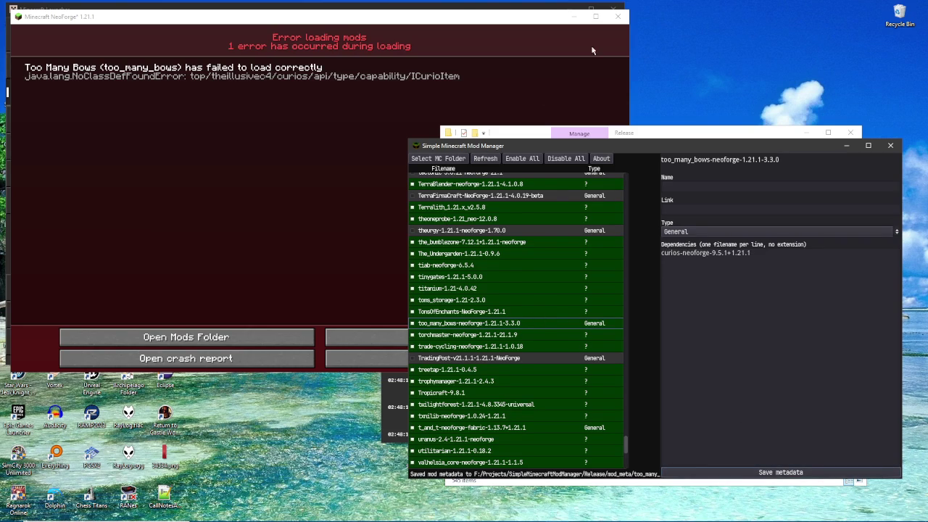
pyautogui.click(617, 16)
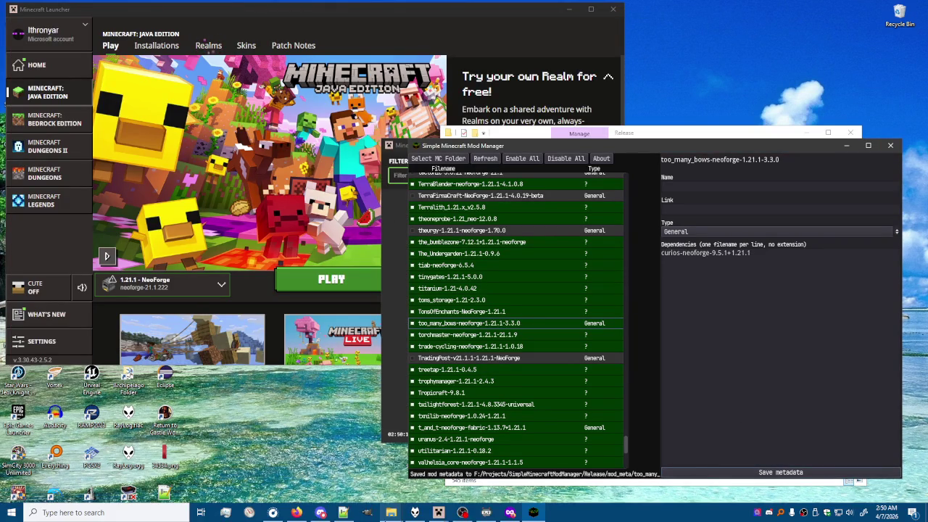
# Step: Close the game output log and launch the modded game
pyautogui.moveTo(437, 514)
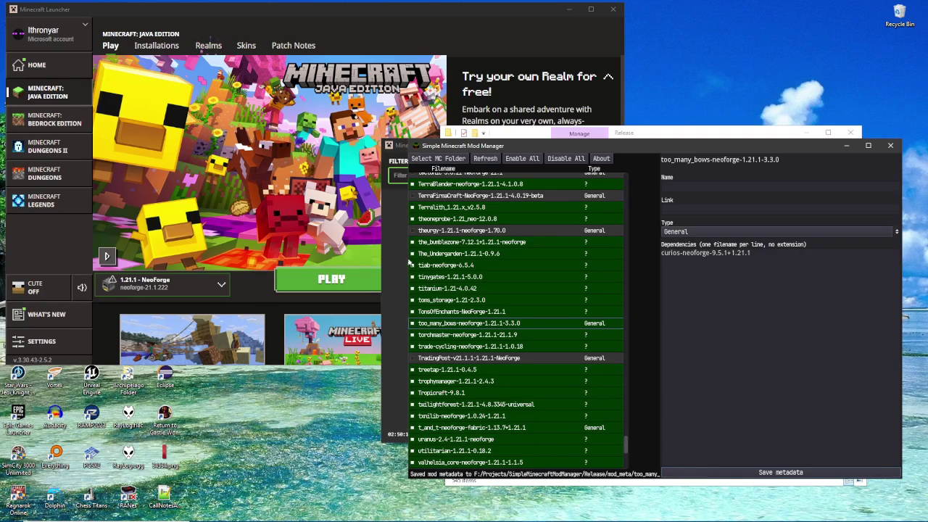
pyautogui.click(403, 149)
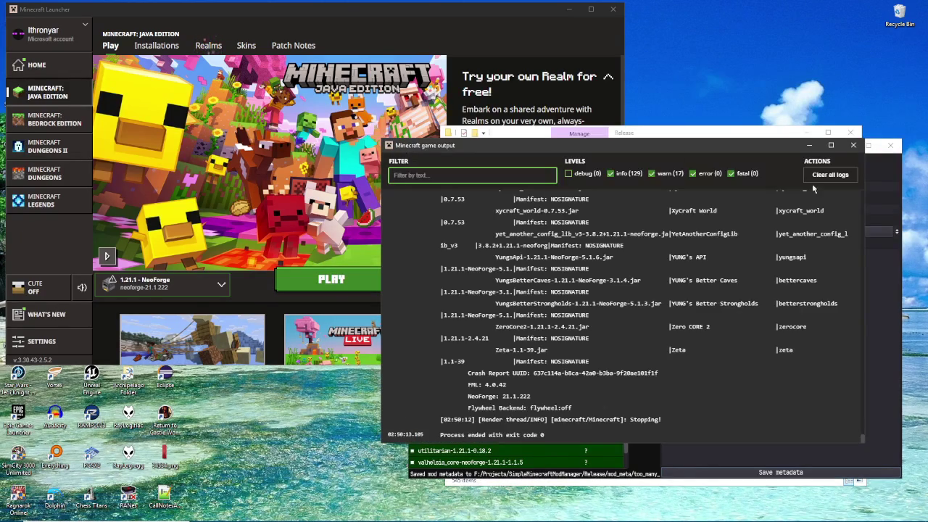
pyautogui.click(855, 146)
pyautogui.click(347, 282)
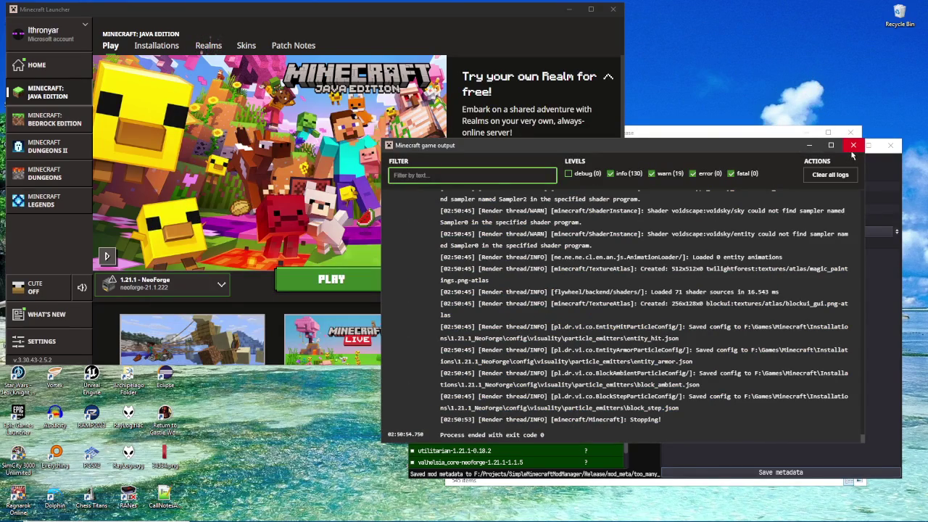
# Step: Enable StorageDrawers and Structory_26.1 and relaunch, hitting the puzzleslib and potentials dependency errors
pyautogui.click(853, 148)
pyautogui.click(736, 149)
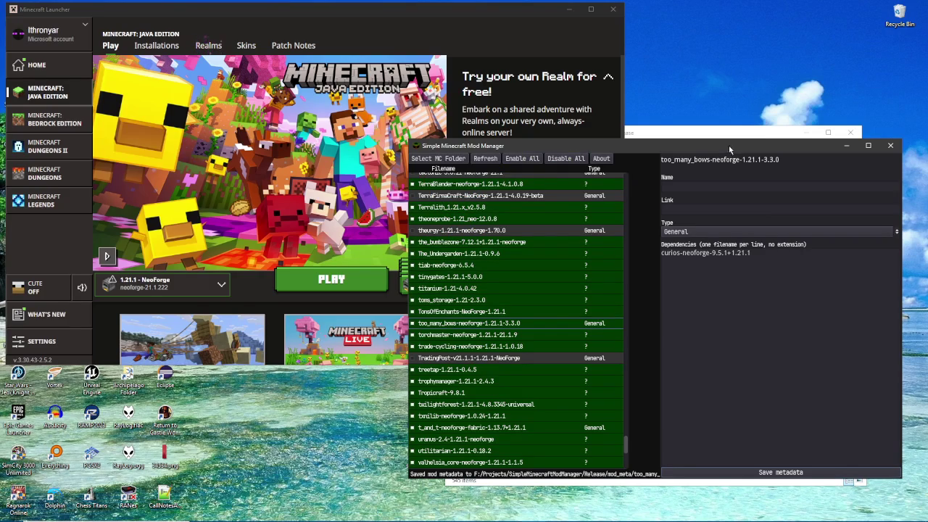
pyautogui.scroll(5, 611, 247)
pyautogui.scroll(3, 611, 247)
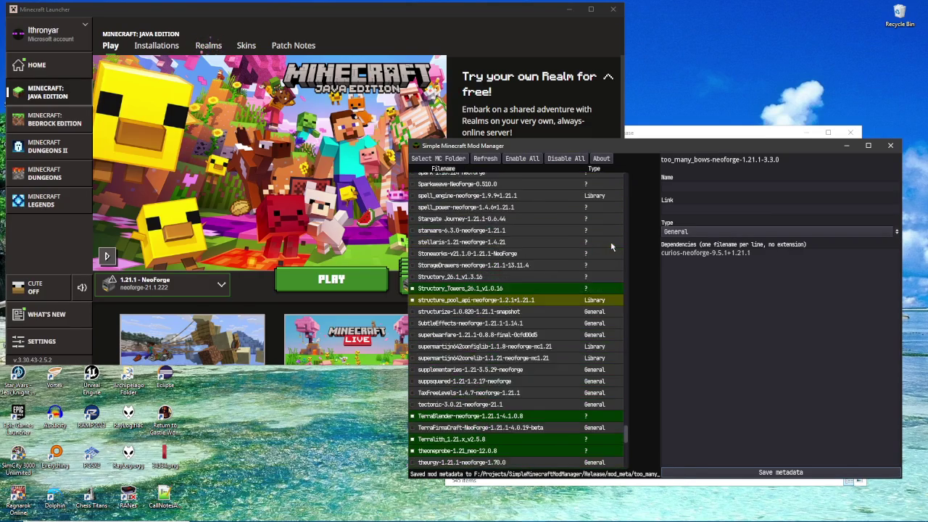
pyautogui.moveTo(416, 335)
pyautogui.mouseDown()
pyautogui.moveTo(415, 305)
pyautogui.moveTo(427, 310)
pyautogui.moveTo(414, 263)
pyautogui.mouseUp()
pyautogui.click(339, 291)
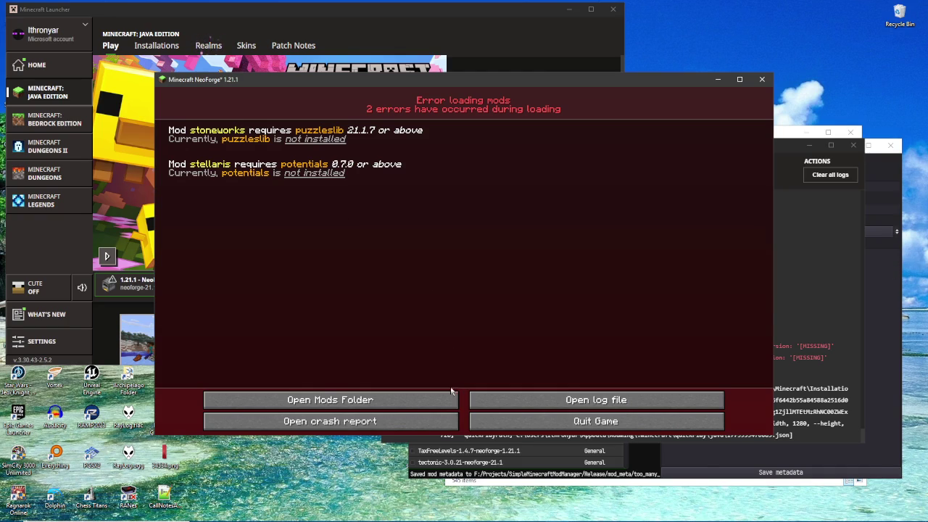
# Step: Find PuzzlesLib-v21.1.39-1.21.1-NeoForge in the mod list and copy its full file name
pyautogui.click(534, 512)
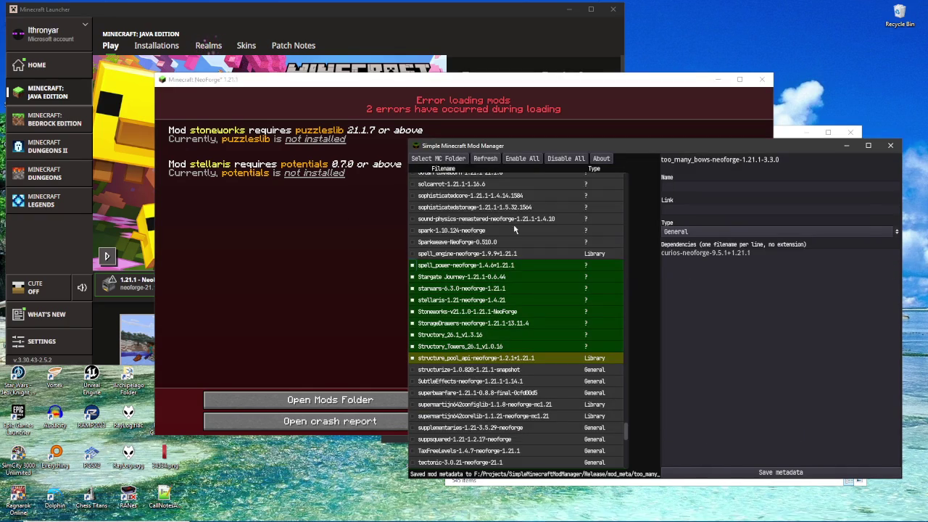
pyautogui.click(463, 311)
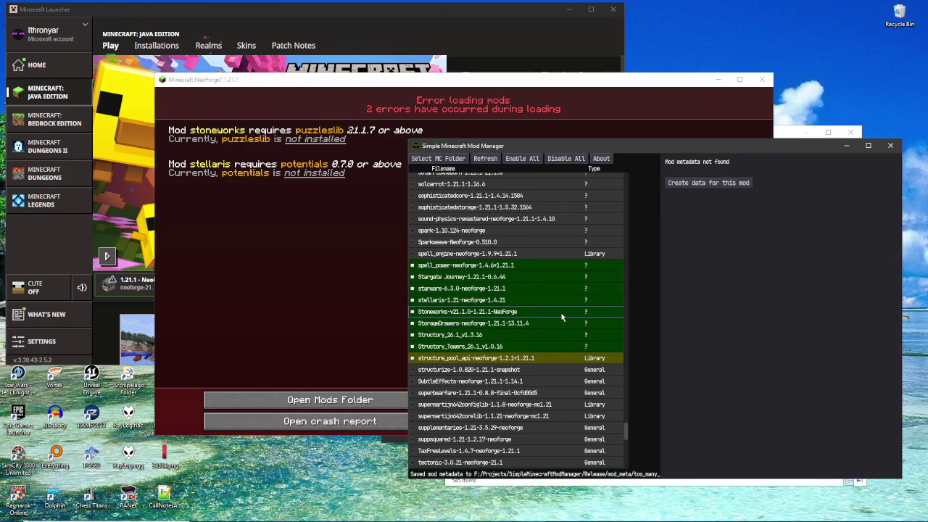
pyautogui.scroll(12, 596, 274)
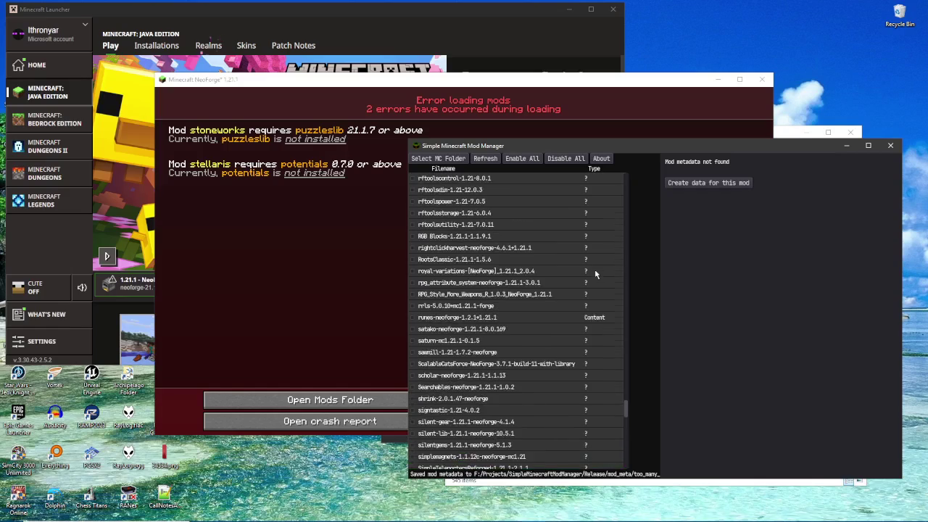
pyautogui.scroll(10, 596, 275)
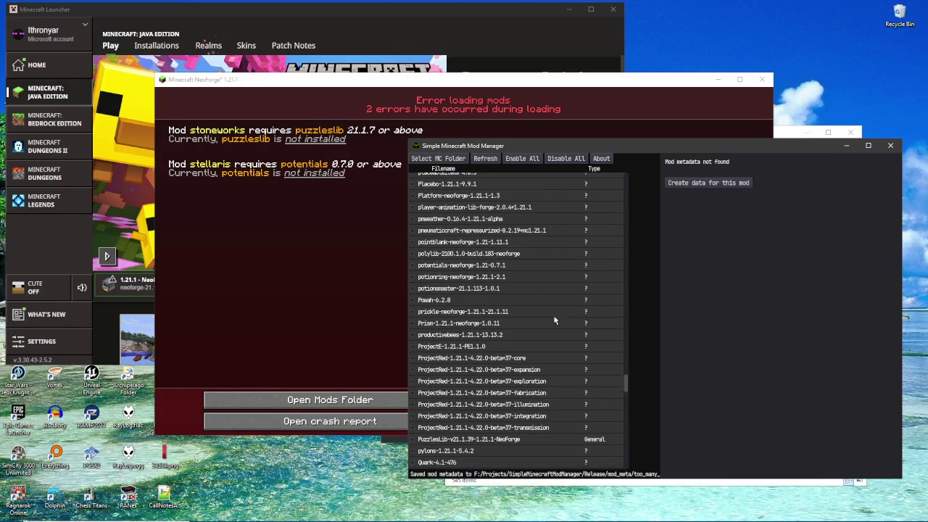
pyautogui.scroll(-4, 531, 320)
pyautogui.scroll(2, 530, 317)
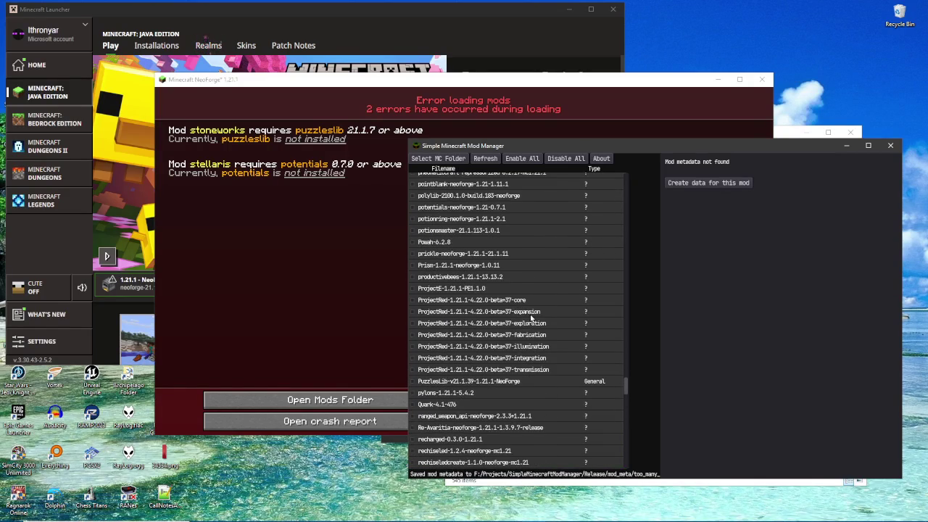
pyautogui.click(480, 380)
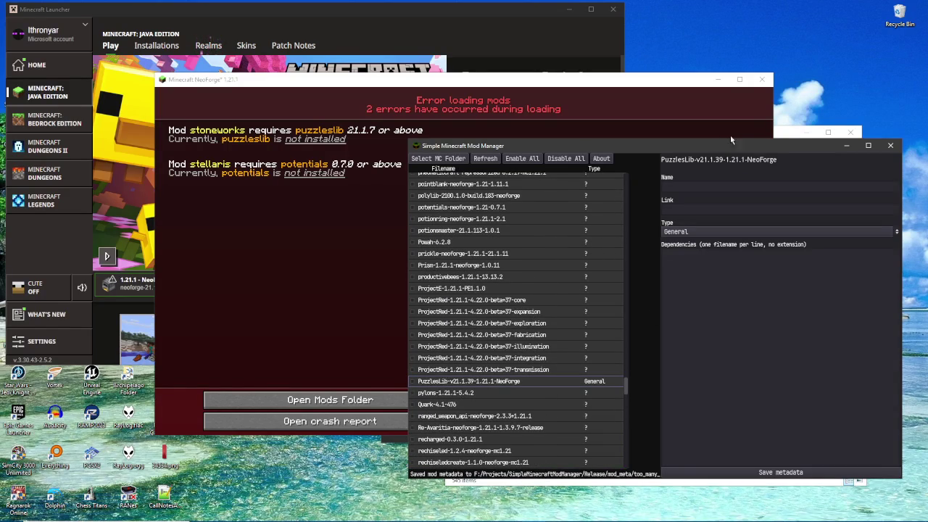
pyautogui.moveTo(803, 156); pyautogui.dragTo(587, 156)
pyautogui.hotkey('ctrl', 'c')
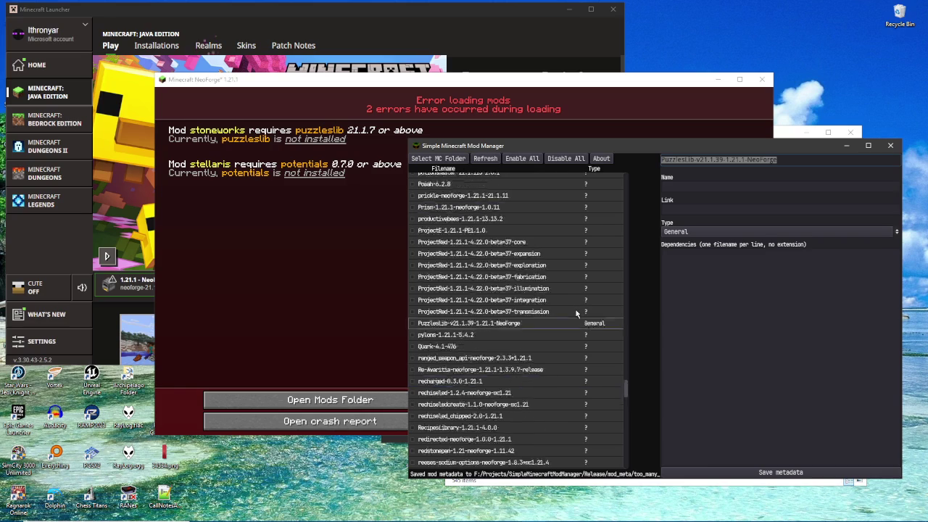
# Step: Paste the PuzzlesLib file name into Stoneworks's Dependencies and save its metadata
pyautogui.scroll(-12, 575, 311)
pyautogui.scroll(-8, 587, 305)
pyautogui.click(446, 314)
pyautogui.hotkey('ctrl', 'v')
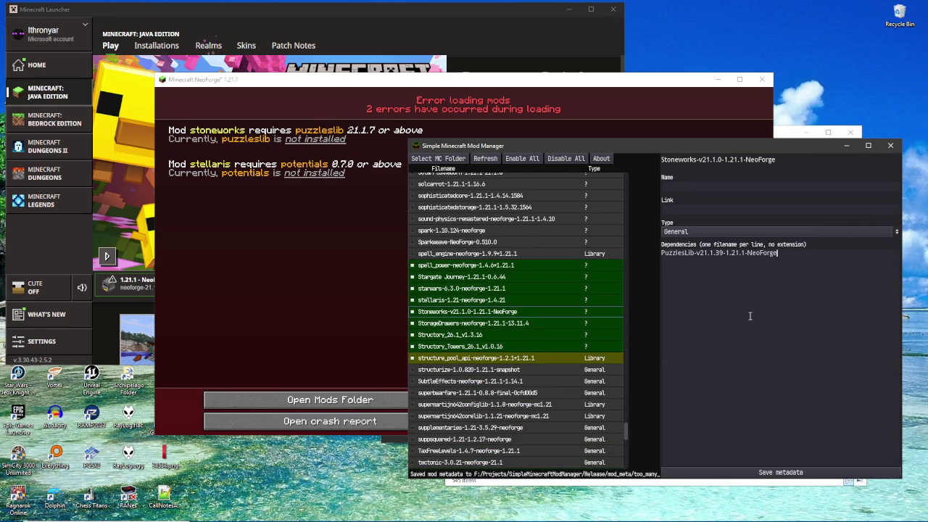
pyautogui.click(752, 473)
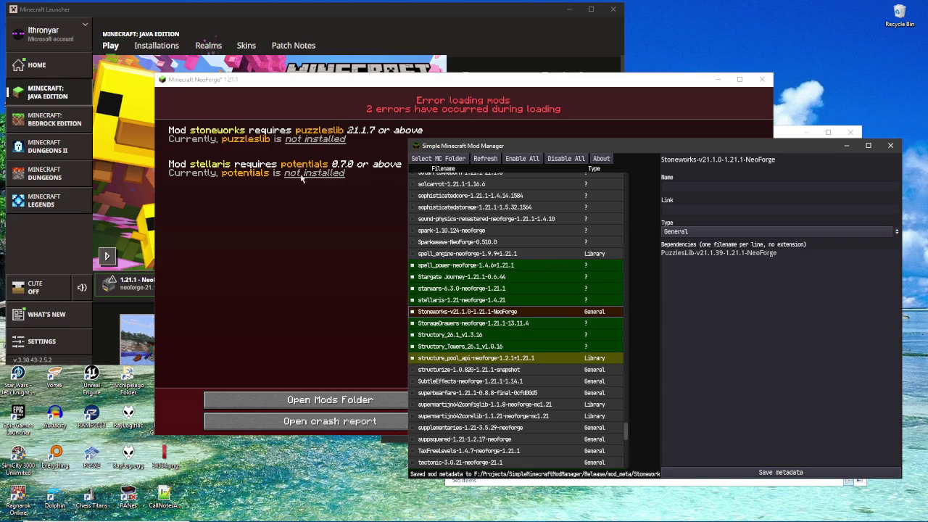
pyautogui.click(470, 300)
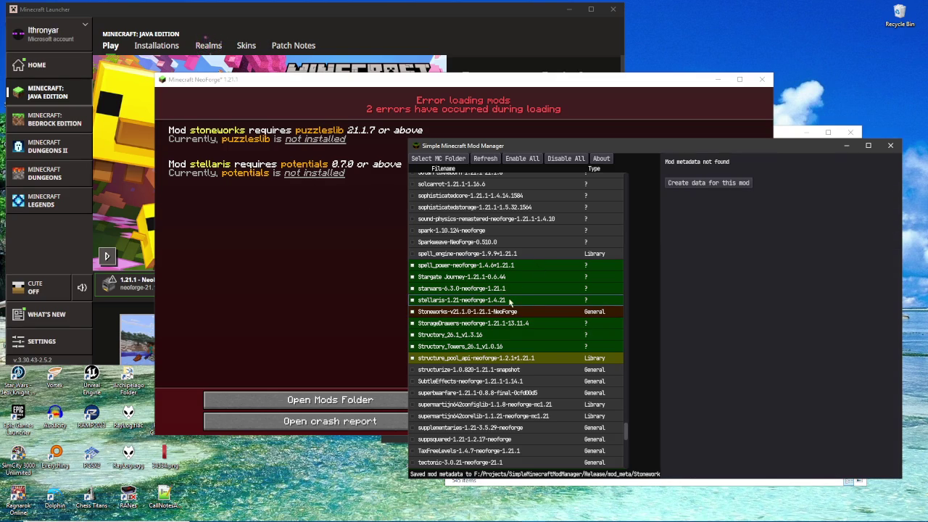
# Step: Create metadata for the potentials-neoforge-1.21-0.7.1 mod
pyautogui.scroll(10, 572, 240)
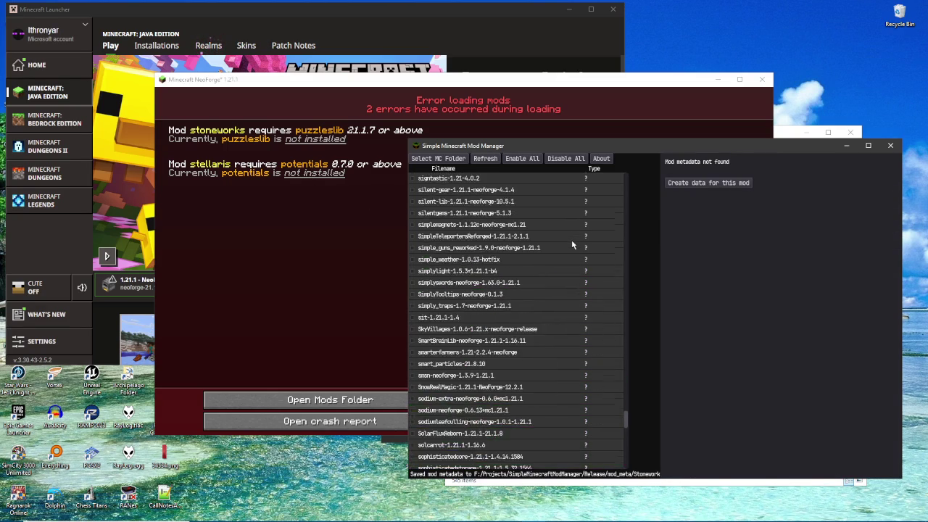
pyautogui.scroll(10, 572, 244)
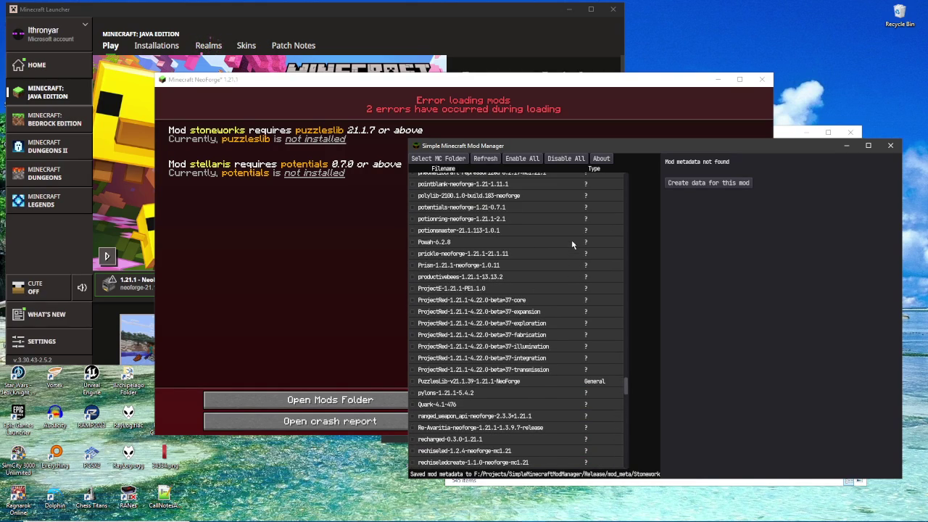
pyautogui.click(536, 207)
pyautogui.click(708, 183)
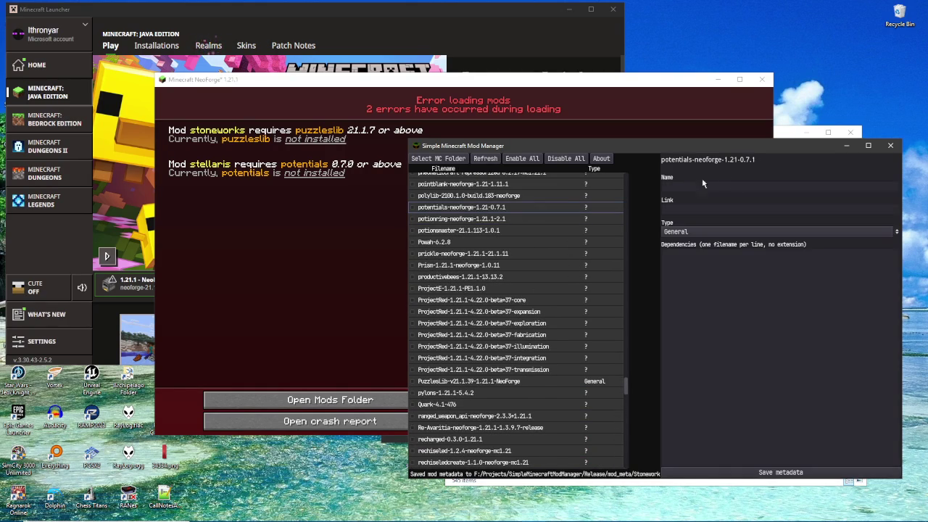
# Step: Save stellaris's metadata depending on potentials, disable stellaris and Stoneworks, and close the error screen
pyautogui.scroll(-15, 556, 280)
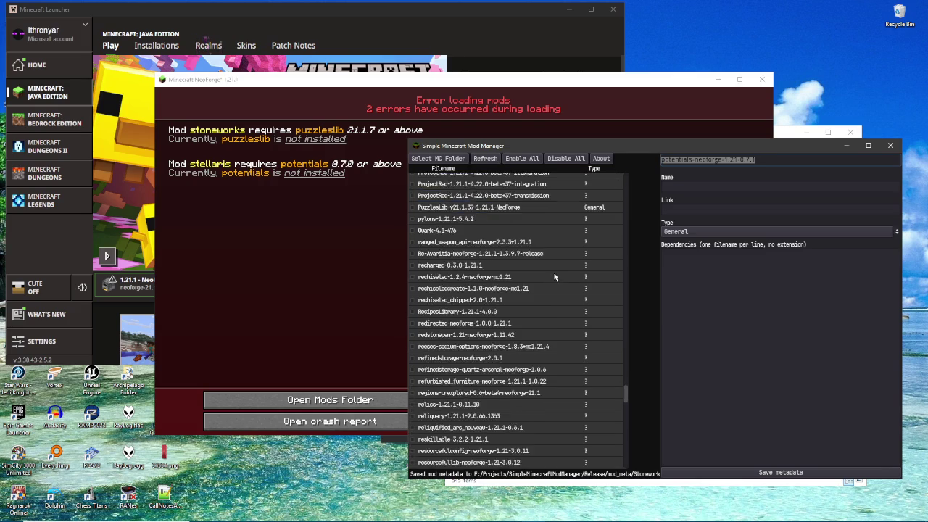
pyautogui.scroll(-8, 556, 279)
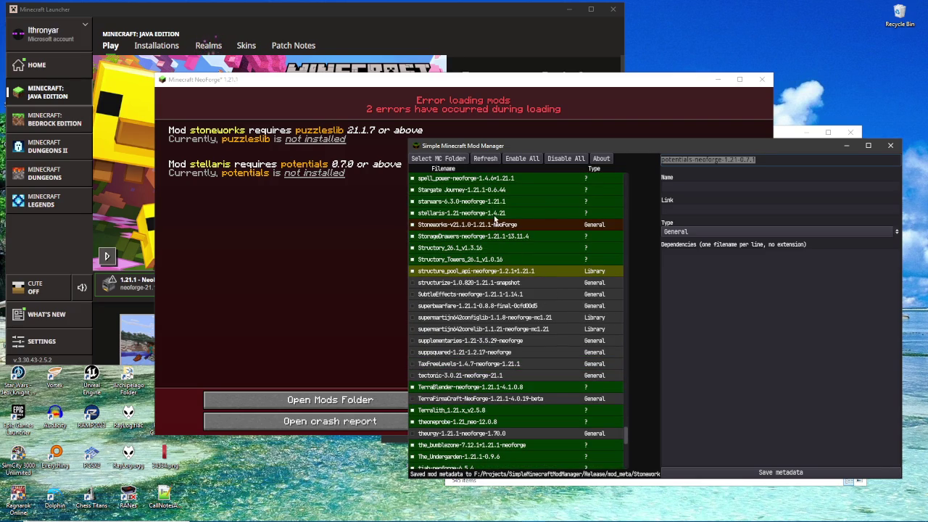
pyautogui.click(493, 214)
pyautogui.click(703, 184)
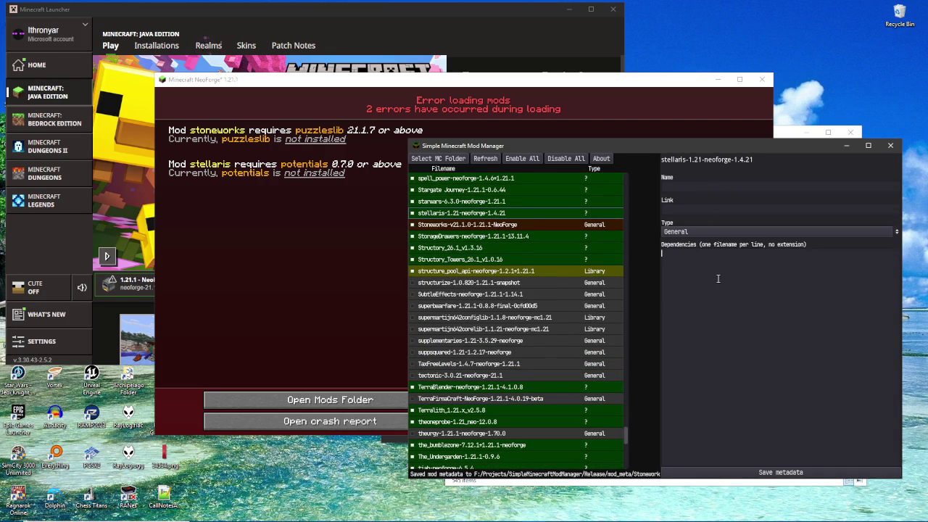
pyautogui.click(780, 472)
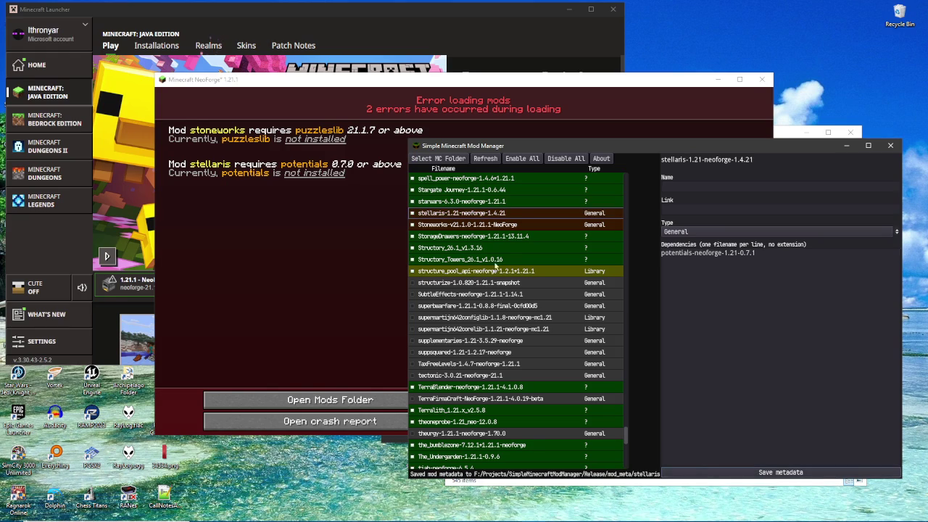
pyautogui.click(412, 219)
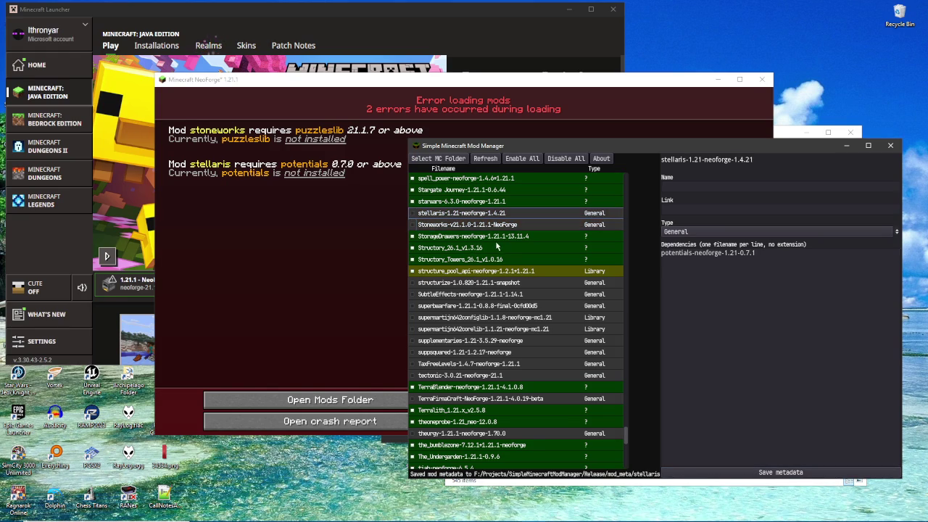
pyautogui.click(757, 80)
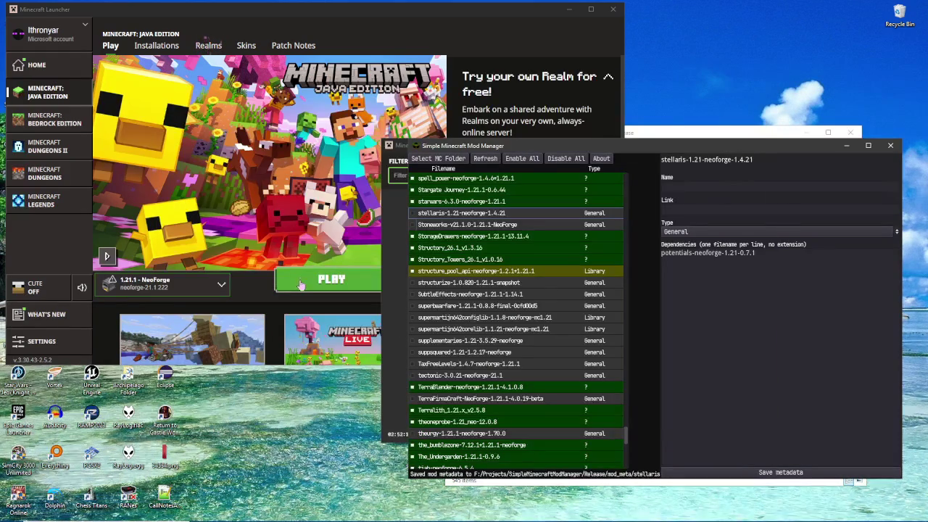
# Step: Launch NeoForge 1.21.1, let it reach the title screen with 99 mods, then quit the game
pyautogui.click(301, 285)
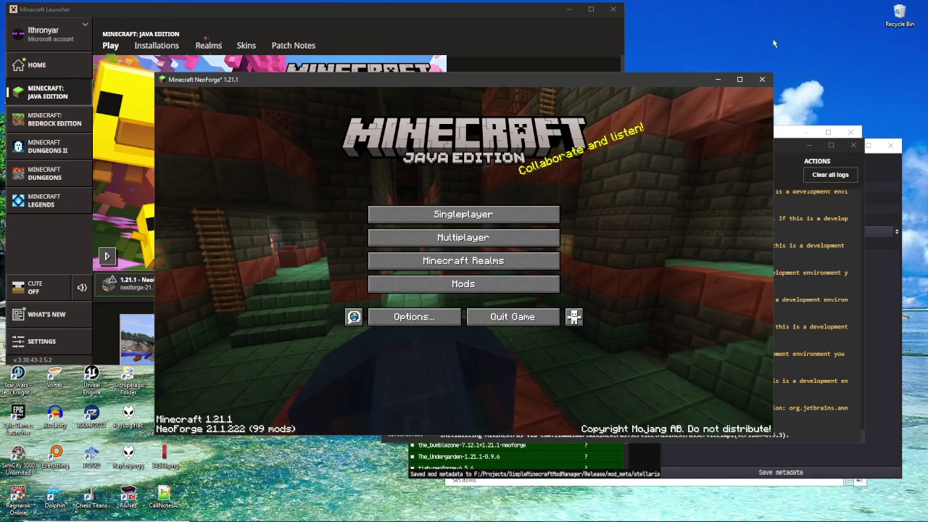
pyautogui.click(762, 79)
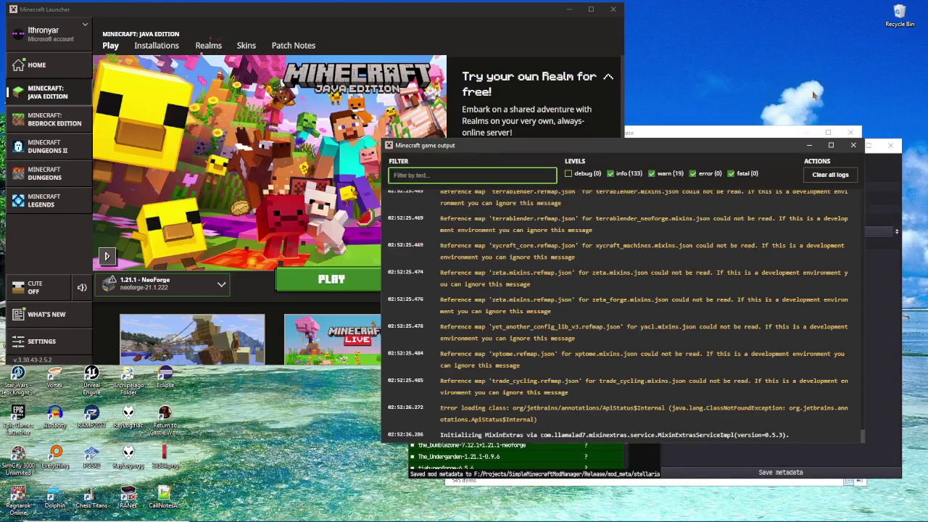
# Step: Enable the spell_engine, Sparkweave and spark mods in the mod list
pyautogui.click(852, 146)
pyautogui.click(753, 156)
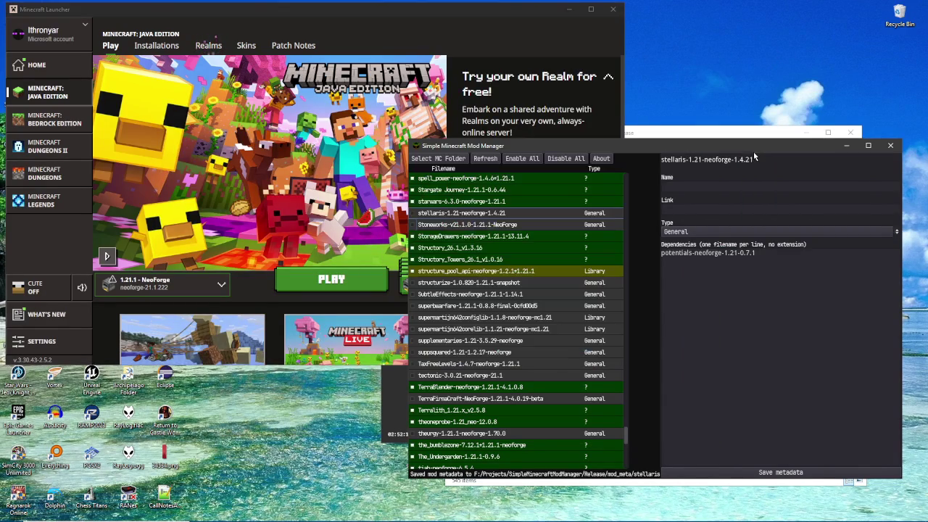
pyautogui.scroll(3, 492, 242)
pyautogui.click(413, 283)
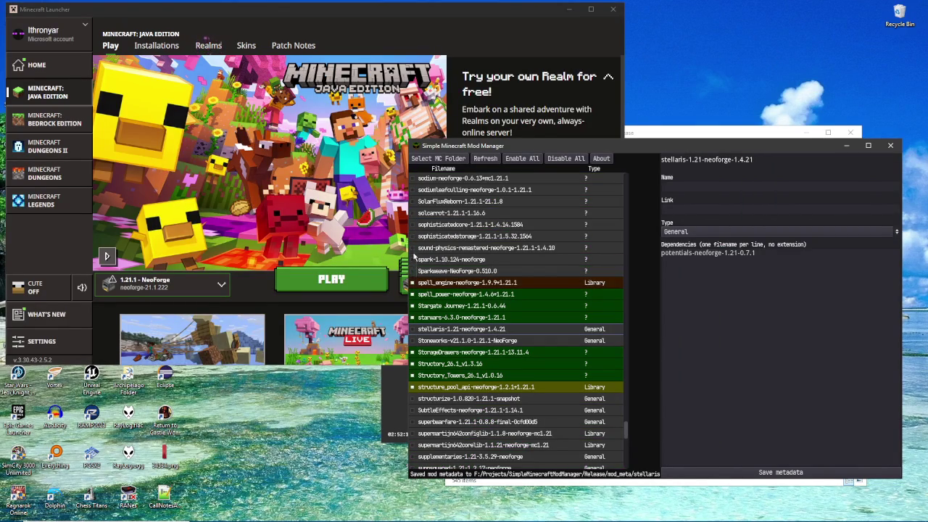
pyautogui.click(413, 271)
pyautogui.click(413, 284)
pyautogui.click(414, 260)
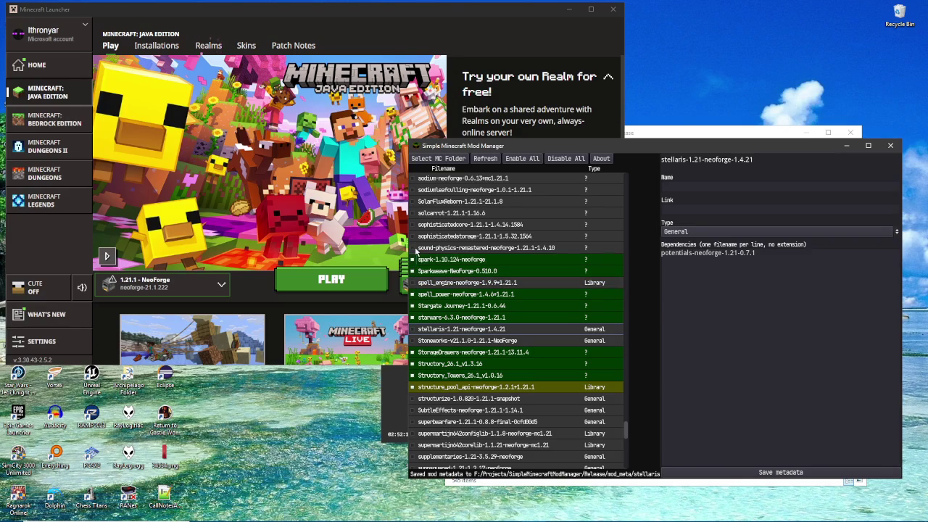
pyautogui.click(428, 266)
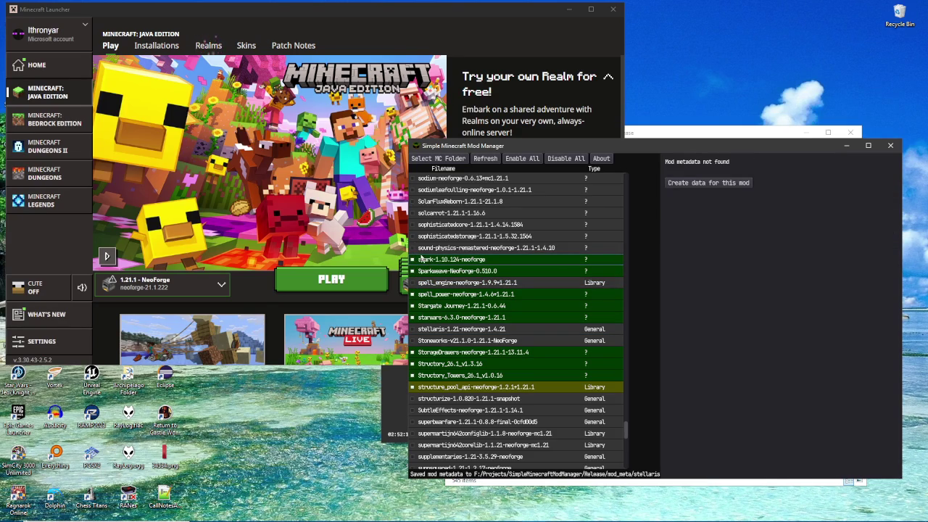
# Step: Enable sound-physics-remastered, sophisticatedstorage, sophisticatedcore and solcarrot, then test-launch, reaching 105 mods
pyautogui.click(412, 248)
pyautogui.click(413, 236)
pyautogui.click(414, 225)
pyautogui.click(414, 213)
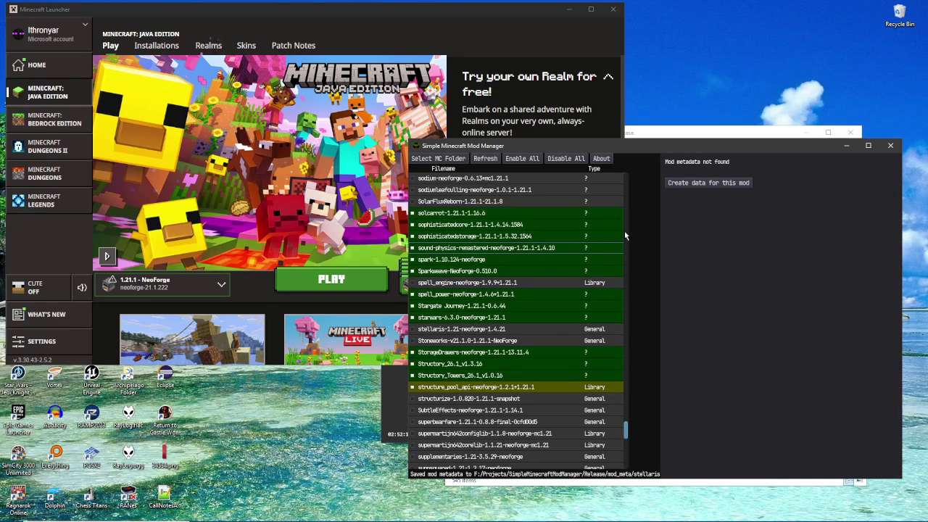
pyautogui.moveTo(681, 148)
pyautogui.mouseDown()
pyautogui.moveTo(609, 184)
pyautogui.moveTo(704, 169)
pyautogui.mouseUp()
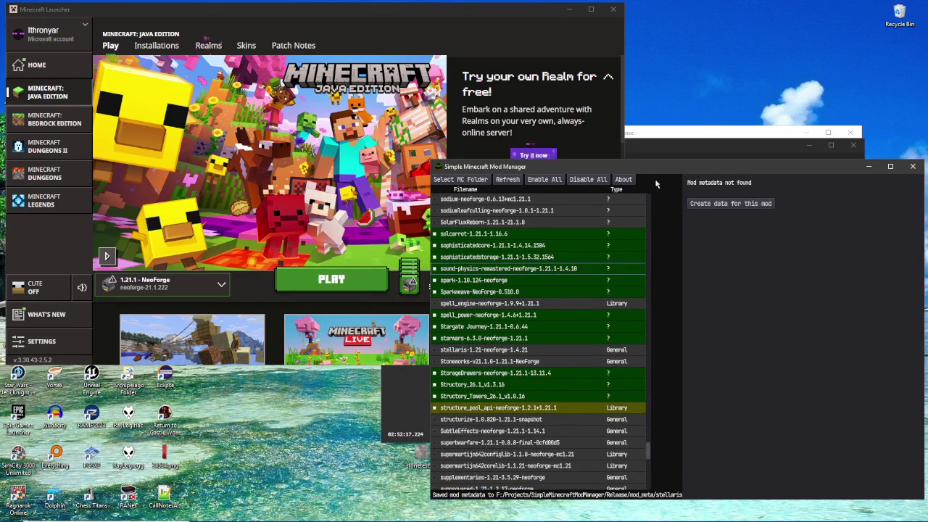
pyautogui.click(385, 284)
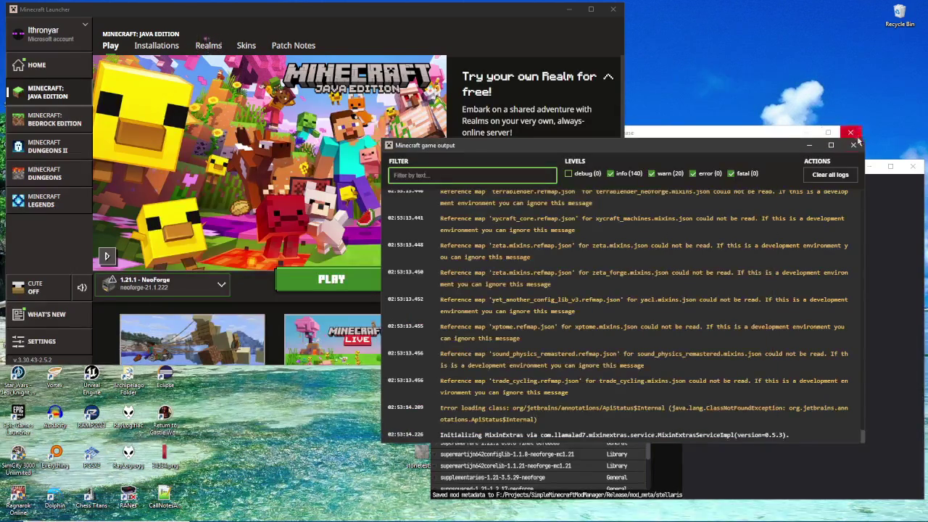
pyautogui.click(725, 136)
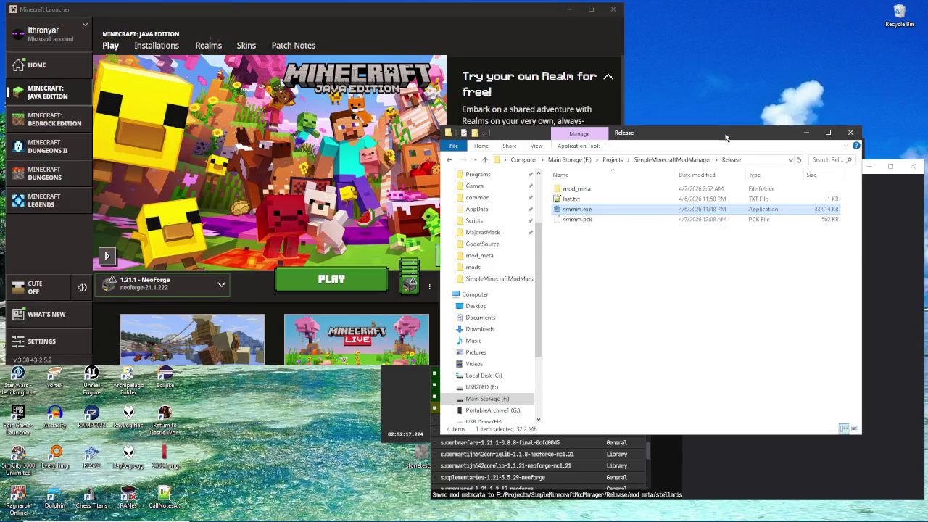
pyautogui.click(873, 306)
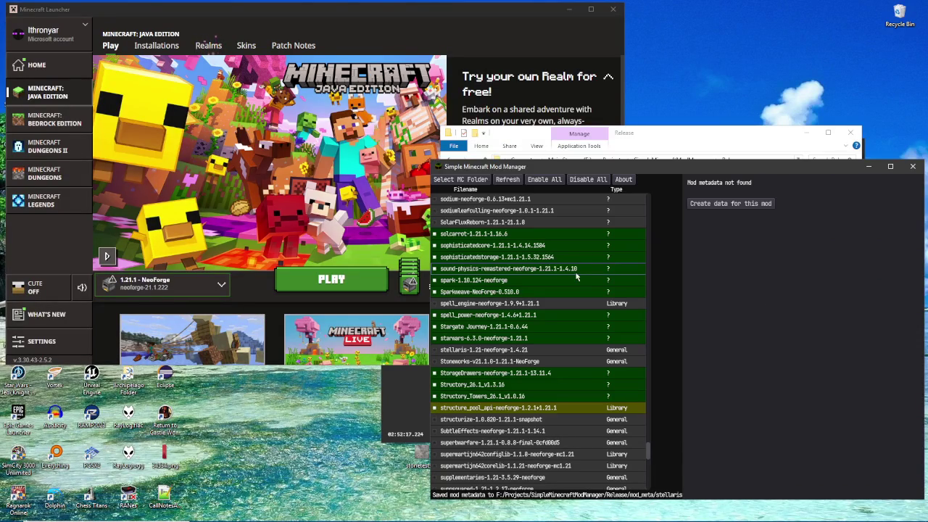
# Step: Enable the mods from SolarFluxReborn up to smarterfarmers and check the sodium mods' details
pyautogui.scroll(5, 602, 276)
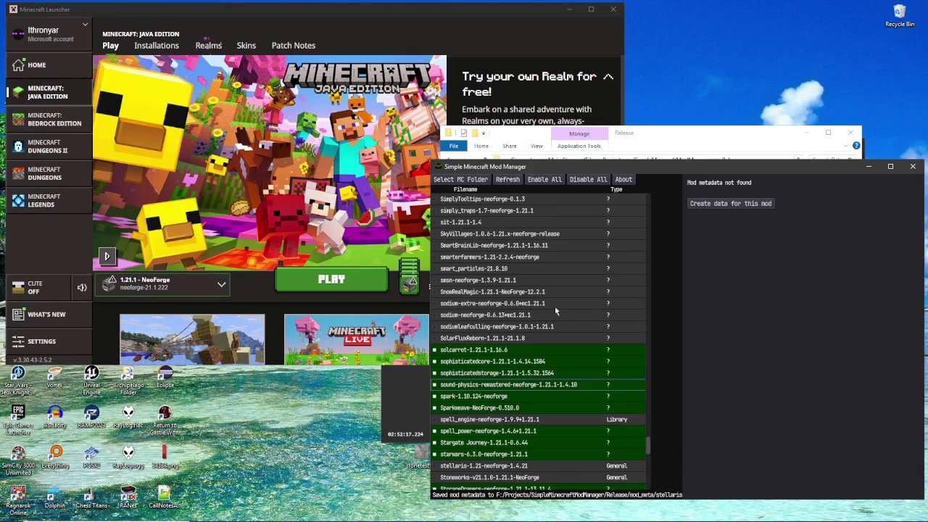
pyautogui.moveTo(437, 331); pyautogui.dragTo(437, 288)
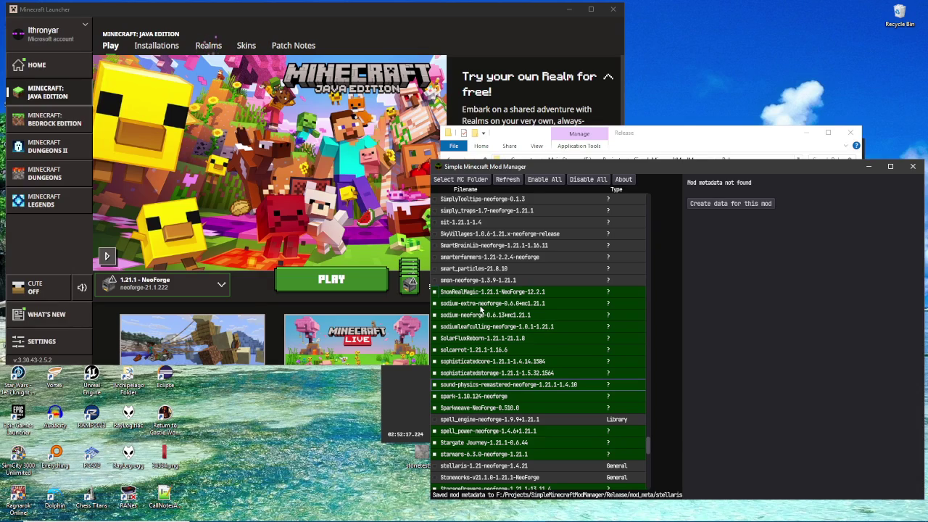
pyautogui.click(477, 306)
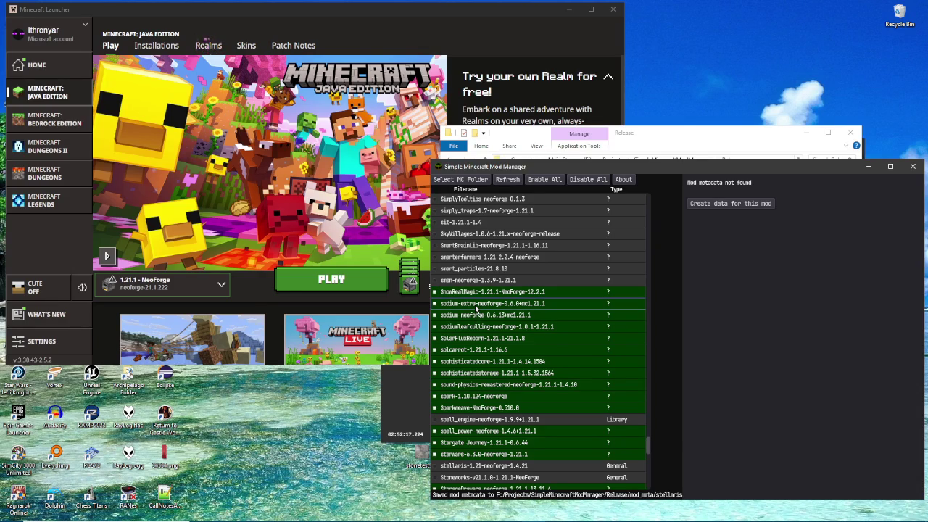
pyautogui.click(479, 316)
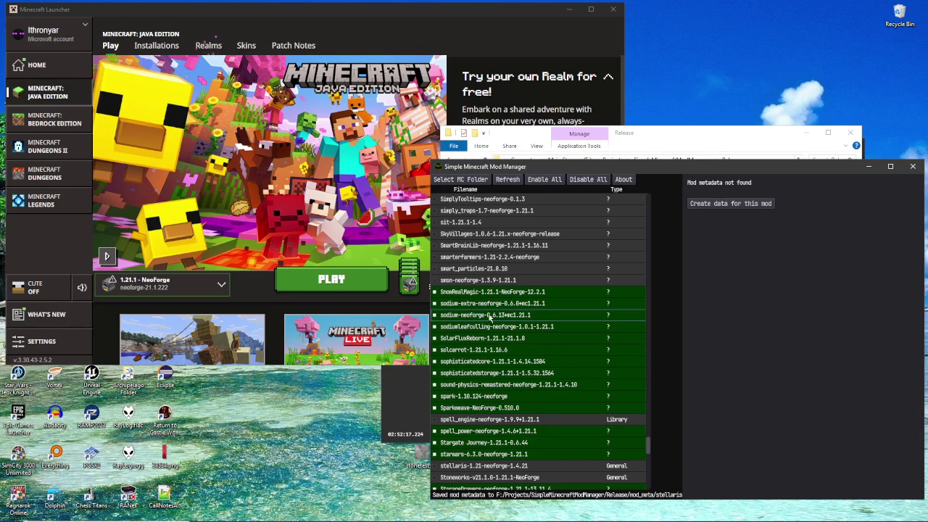
pyautogui.click(496, 328)
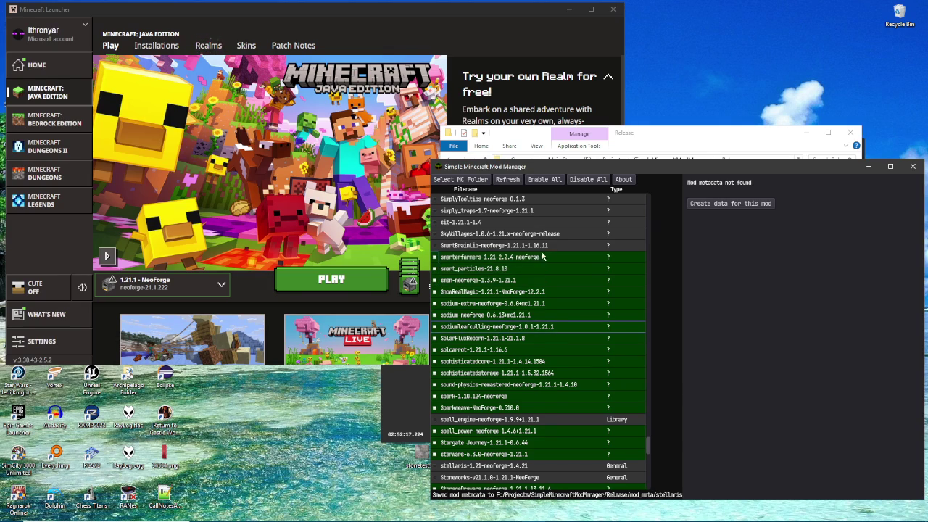
# Step: Relaunch the game, which fails with missing hammerlib, kiwi and moonlight dependencies
pyautogui.click(609, 343)
pyautogui.click(698, 356)
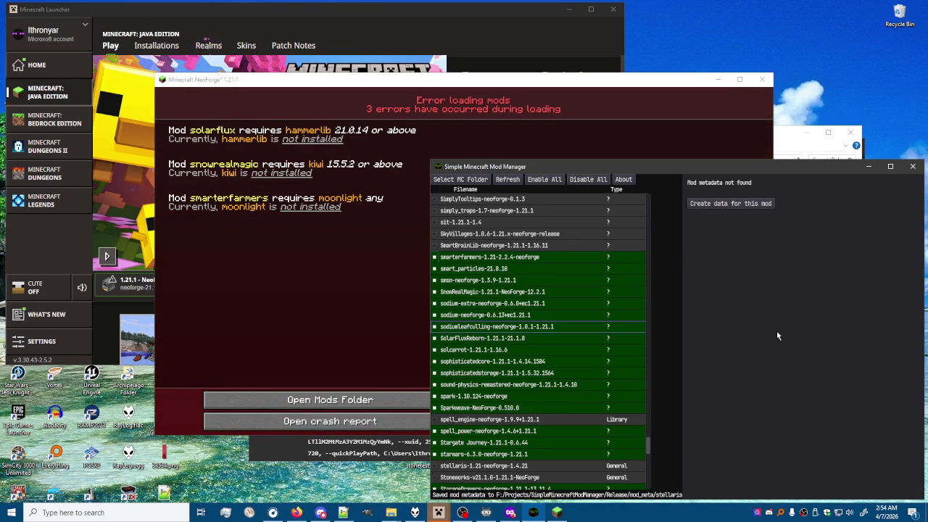
pyautogui.moveTo(647, 445)
pyautogui.mouseDown()
pyautogui.moveTo(655, 428)
pyautogui.moveTo(637, 322)
pyautogui.moveTo(648, 308)
pyautogui.mouseUp()
# Step: Copy the HammerLib-1.21-21.0.14 file name into SolarFluxReborn-1.21.1-21.1.8's Dependencies and save its metadata
pyautogui.click(730, 203)
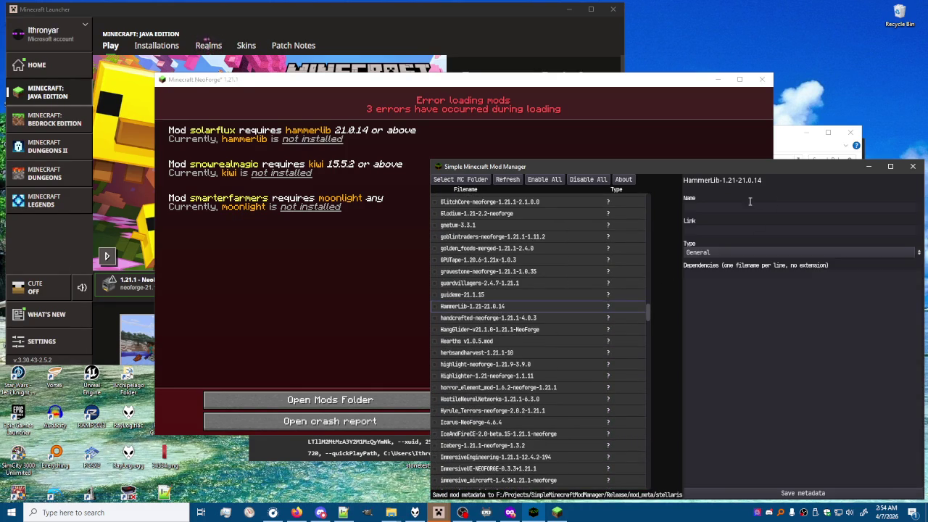
pyautogui.click(688, 182)
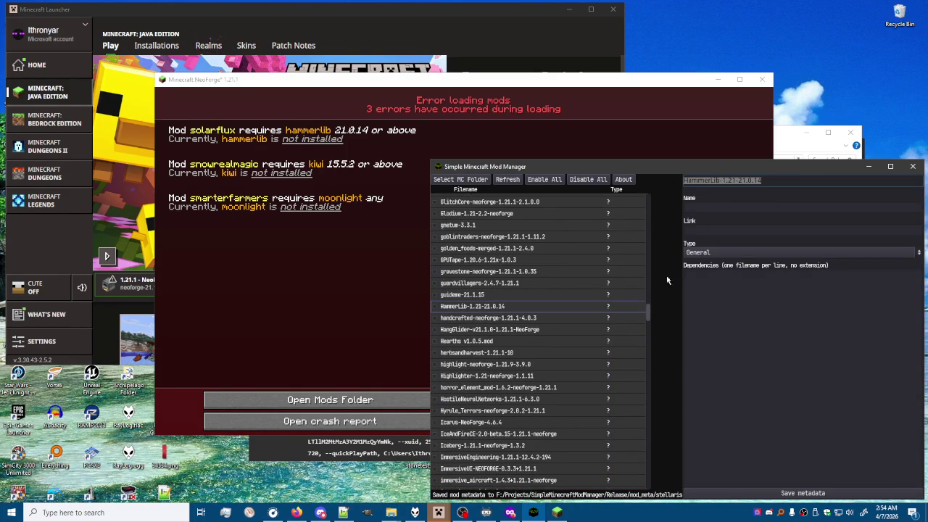
pyautogui.moveTo(650, 297); pyautogui.dragTo(649, 441)
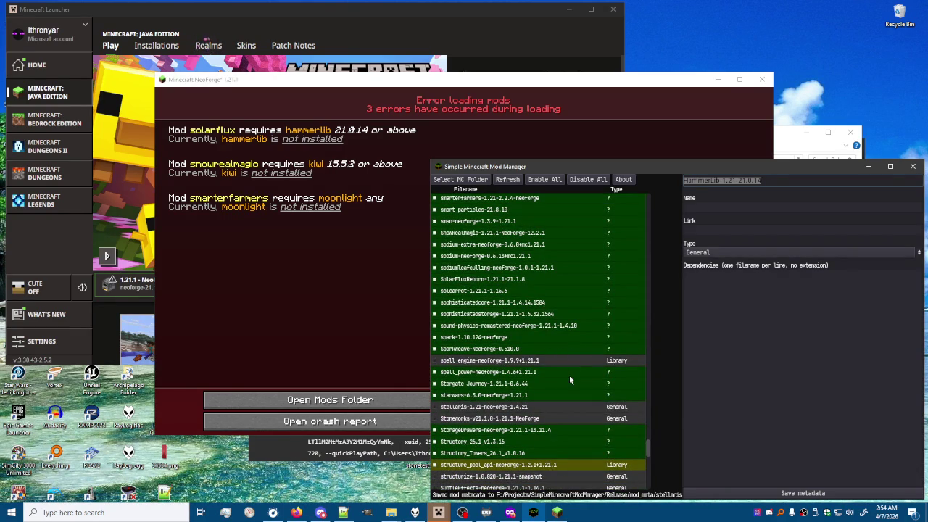
pyautogui.click(506, 278)
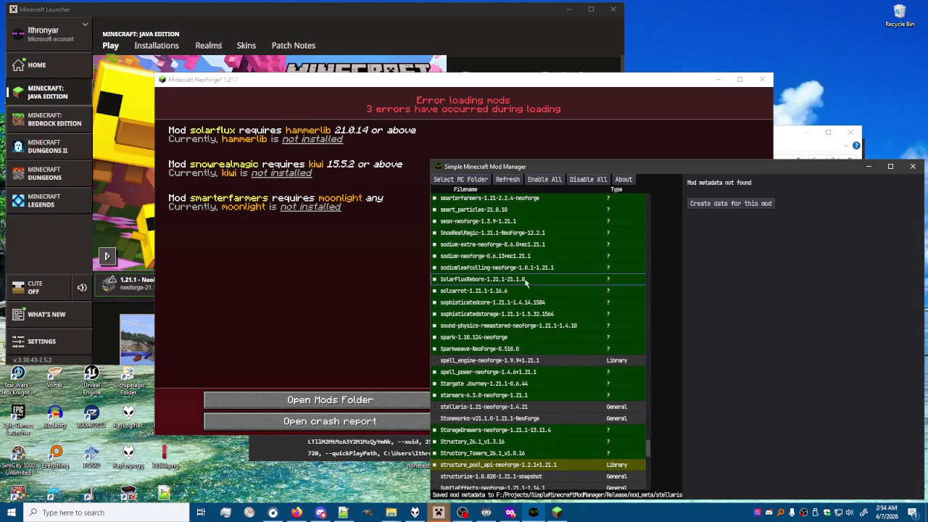
pyautogui.click(754, 203)
pyautogui.write('HammerLib-1.21-21.0.14')
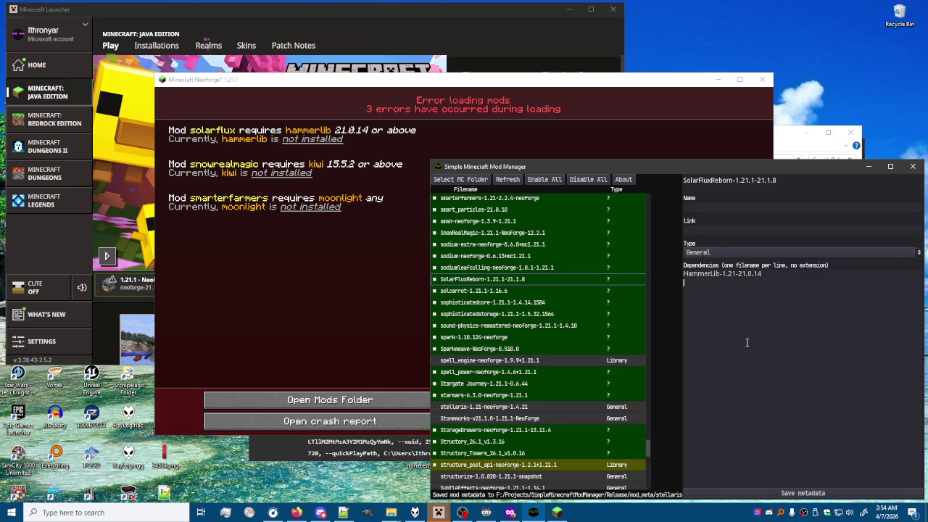
pyautogui.click(803, 493)
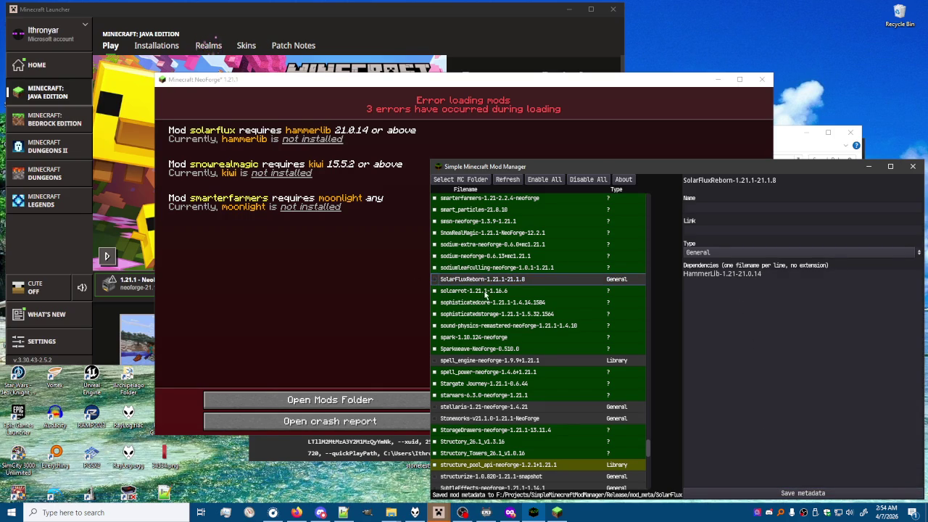
pyautogui.scroll(2, 477, 311)
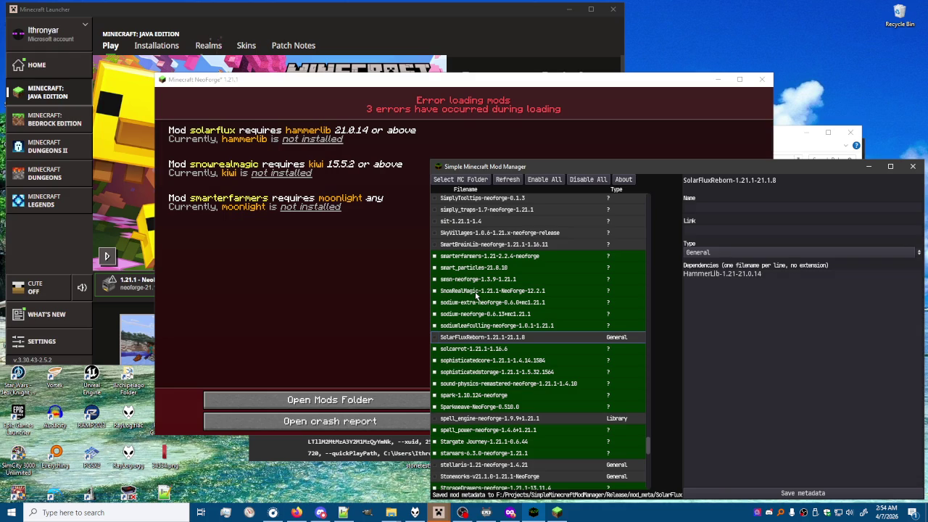
# Step: Copy the Kiwi-1.21.1-NeoForge-15.8.3 filename from Kiwi's metadata form
pyautogui.click(475, 293)
pyautogui.moveTo(646, 450); pyautogui.dragTo(654, 349)
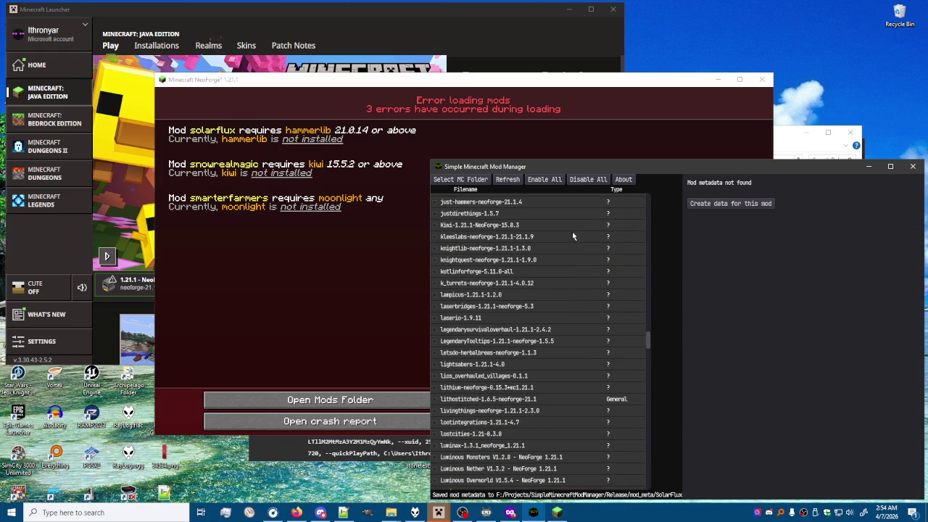
pyautogui.scroll(2, 556, 291)
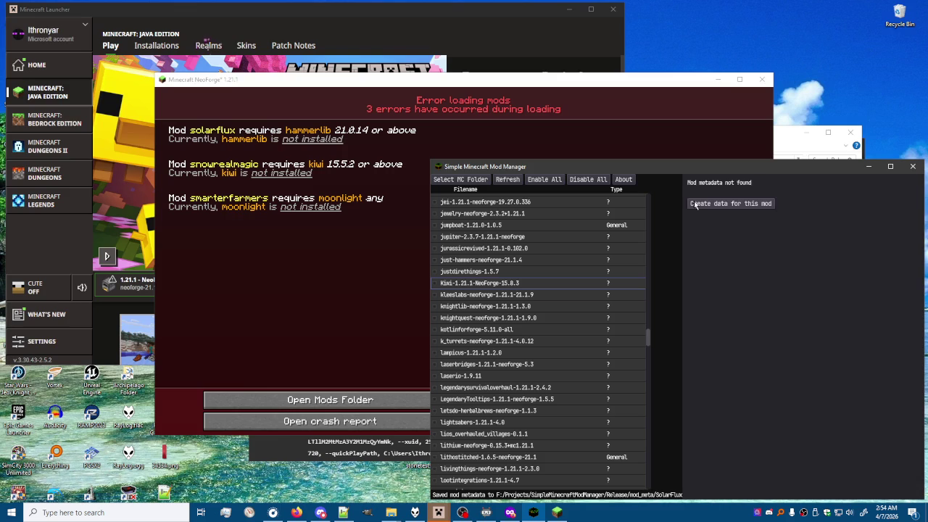
pyautogui.click(694, 204)
pyautogui.moveTo(771, 180); pyautogui.dragTo(683, 181)
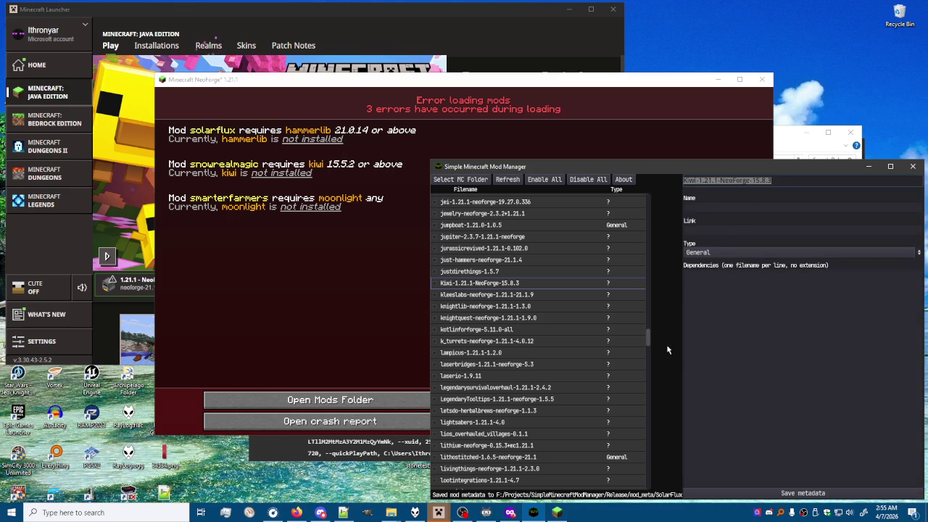
pyautogui.moveTo(649, 335)
pyautogui.mouseDown()
pyautogui.moveTo(647, 455)
pyautogui.moveTo(647, 430)
pyautogui.moveTo(612, 428)
pyautogui.mouseUp()
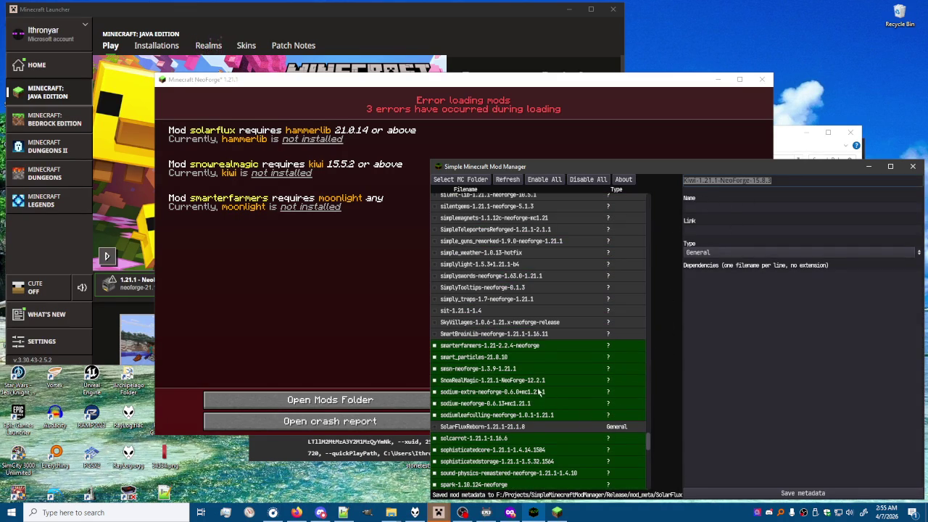
# Step: Save SnowRealMagic metadata with a Kiwi-1.21.1-NeoForge-15.8.3 dependency, then disable the mod
pyautogui.click(538, 380)
pyautogui.click(768, 203)
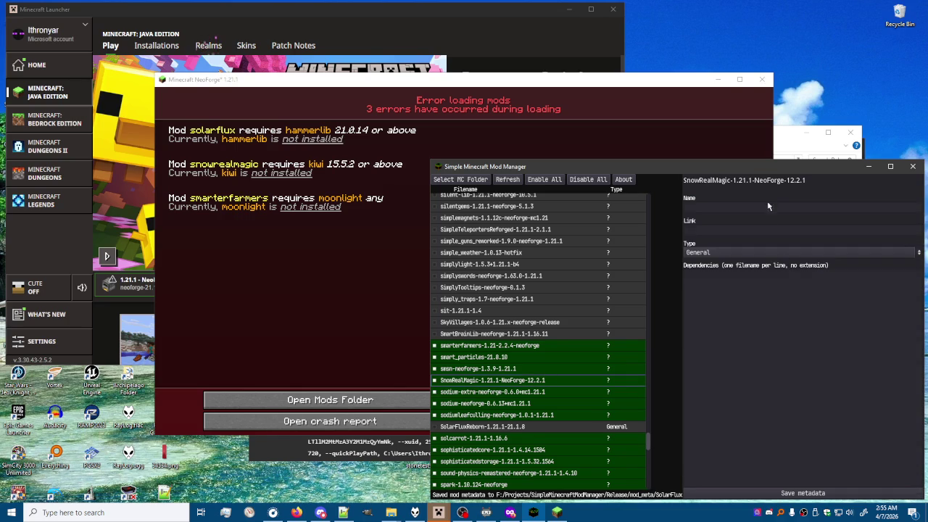
pyautogui.write('Kiwi-1.21.1-NeoForge-15.8.3')
pyautogui.click(806, 493)
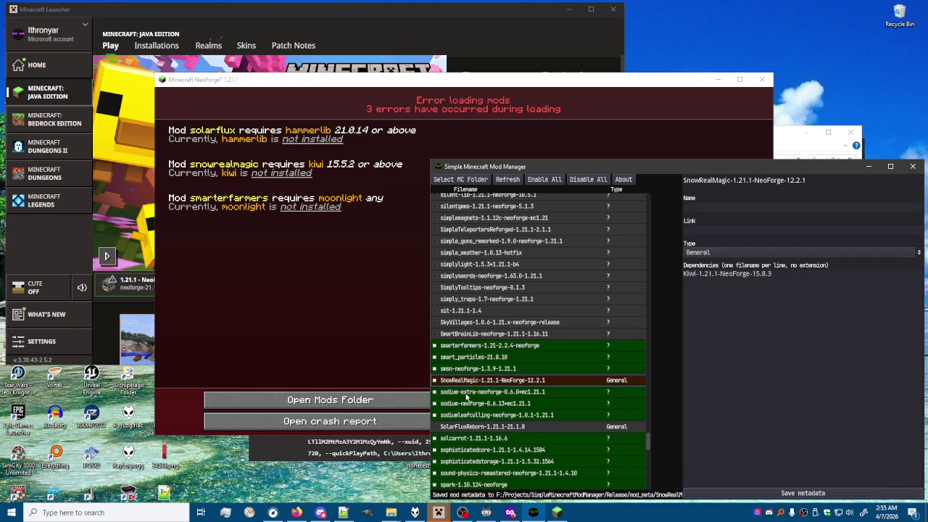
pyautogui.click(435, 381)
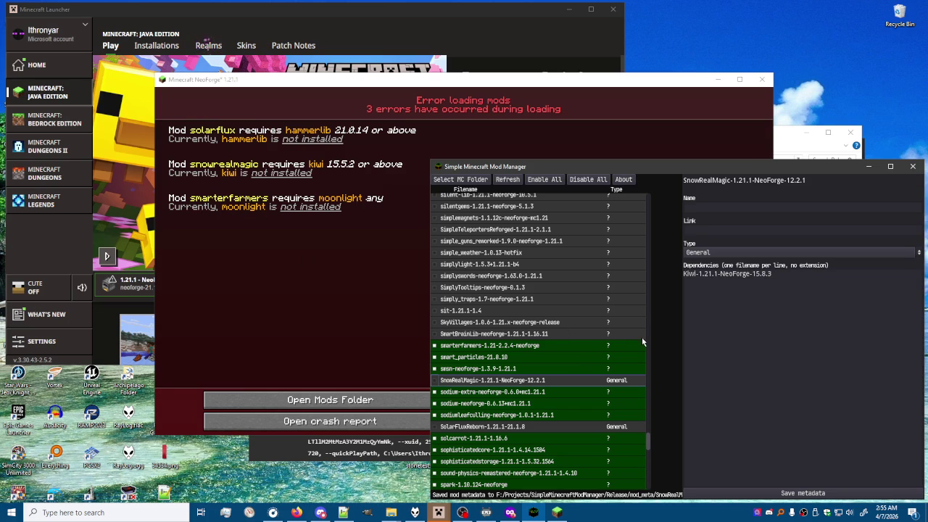
pyautogui.scroll(10, 639, 352)
# Step: Check moonlight's metadata and dependencies in the mod list
pyautogui.scroll(15, 638, 358)
pyautogui.scroll(1, 641, 361)
pyautogui.scroll(5, 640, 358)
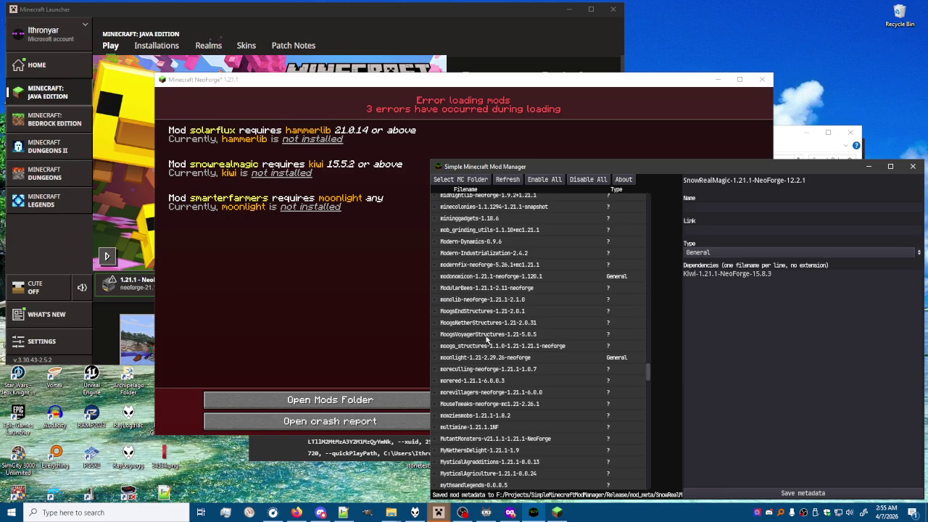
pyautogui.click(485, 360)
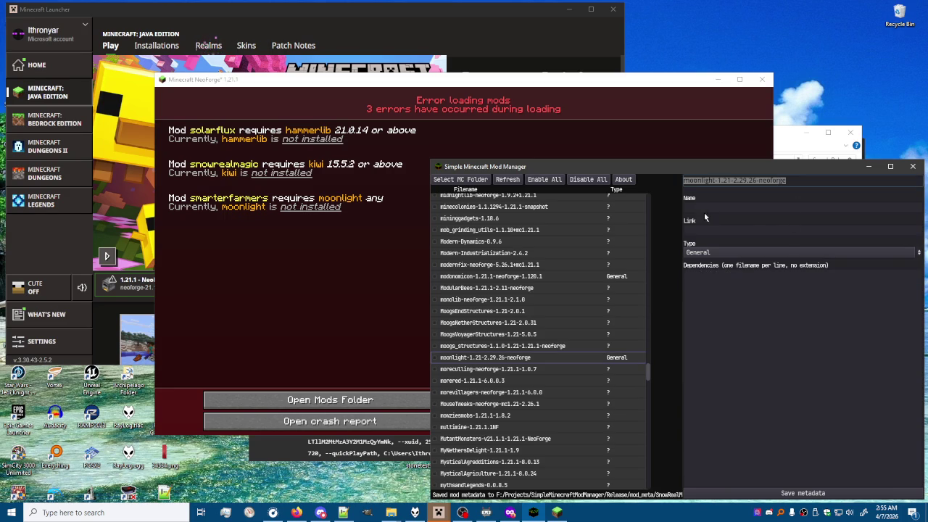
pyautogui.scroll(-10, 557, 292)
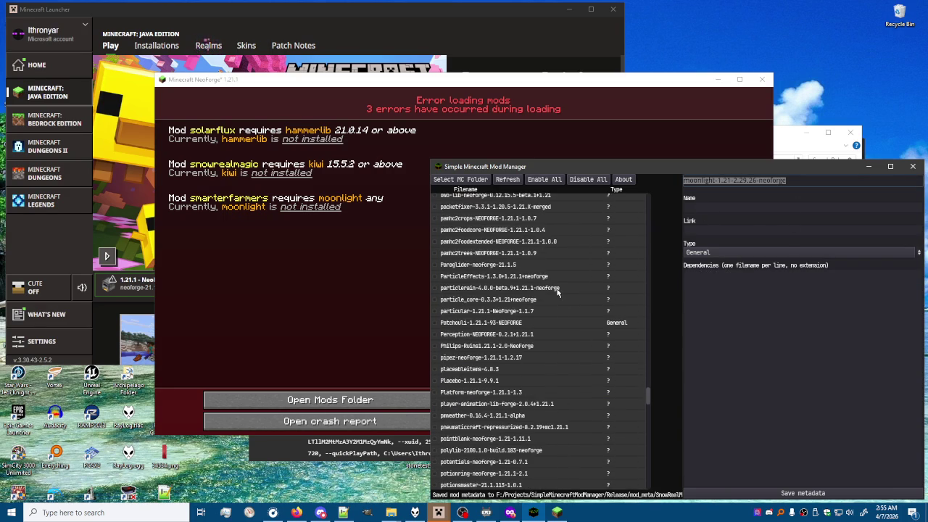
pyautogui.scroll(-5, 623, 297)
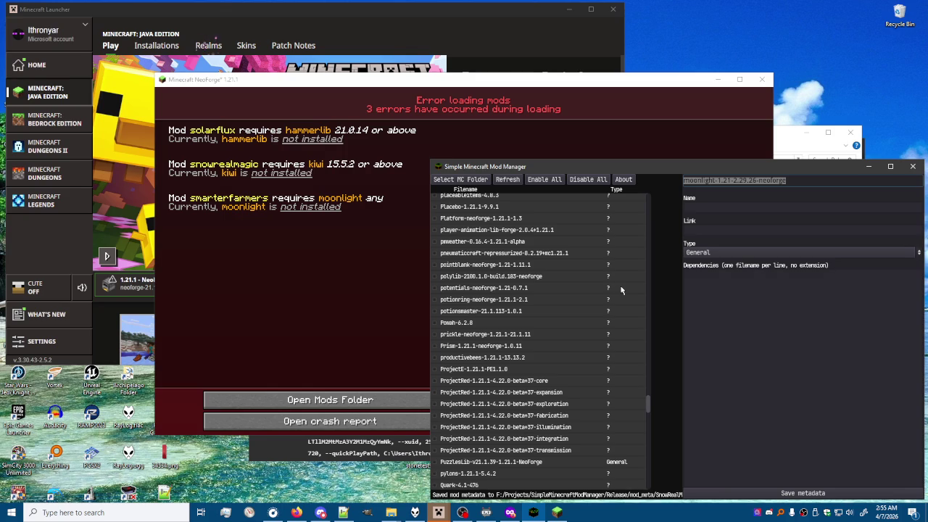
pyautogui.scroll(-10, 622, 290)
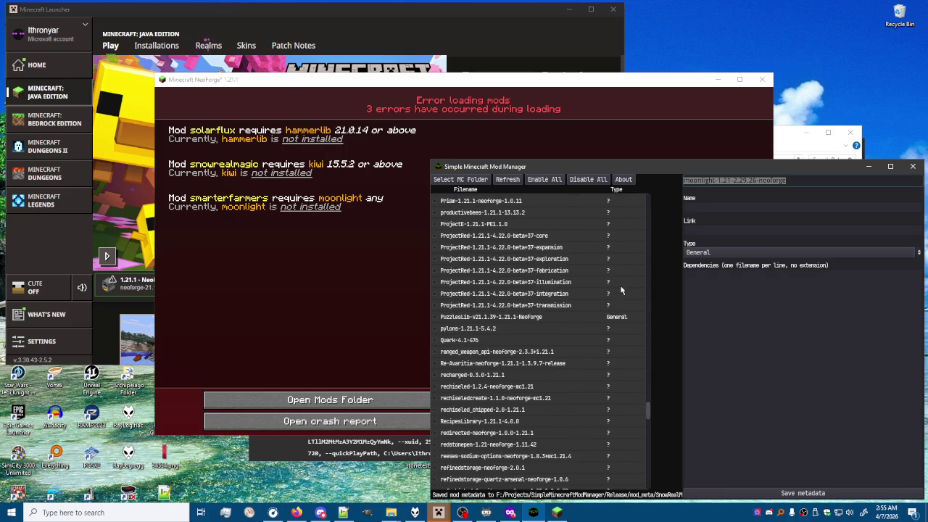
pyautogui.scroll(-10, 621, 290)
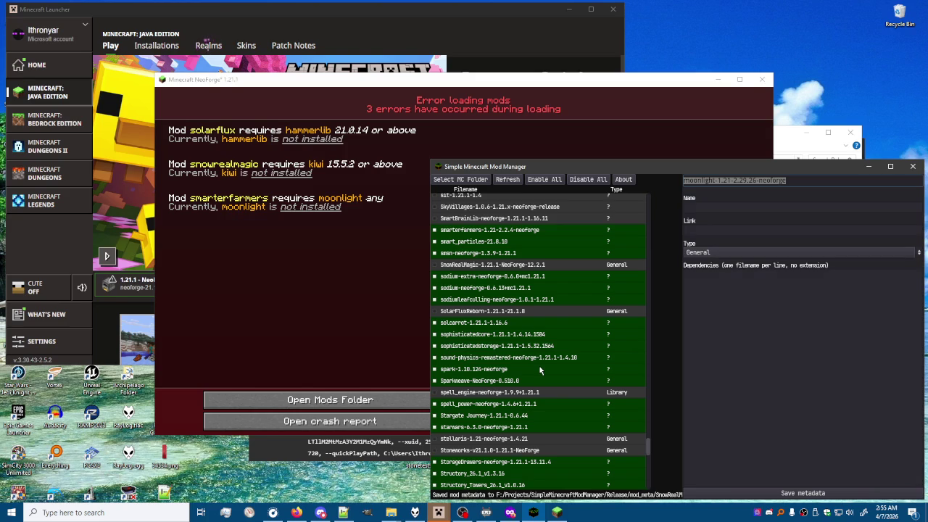
# Step: Paste moonlight-1.21-2.29.26-neoforge as smarterfarmers' dependency and save its metadata
pyautogui.click(489, 230)
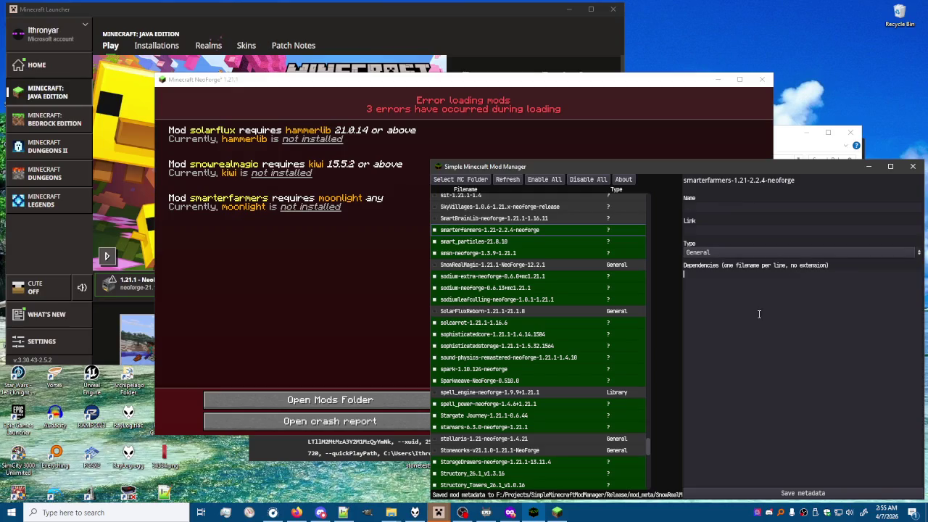
pyautogui.click(761, 391)
pyautogui.write('moonlight-1.21-2.29.26-neoforge')
pyautogui.click(793, 493)
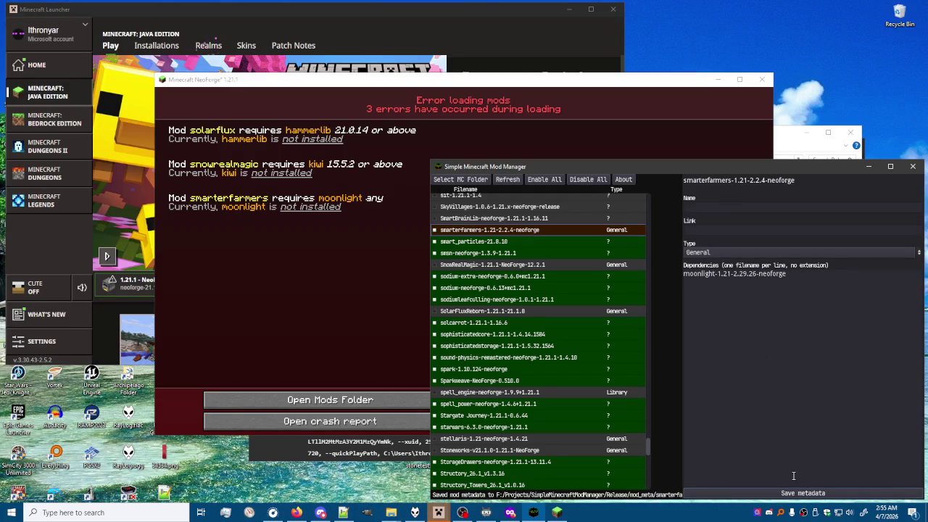
# Step: Scroll through the full mod list with the scrollbar, then close the NeoForge error window
pyautogui.scroll(-8, 551, 319)
pyautogui.moveTo(647, 461); pyautogui.dragTo(653, 489)
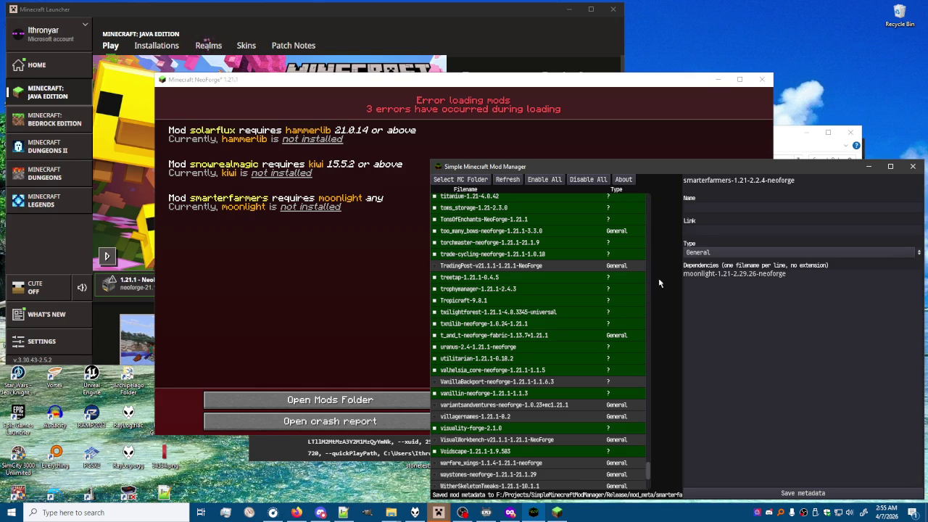
pyautogui.moveTo(648, 469); pyautogui.dragTo(649, 200)
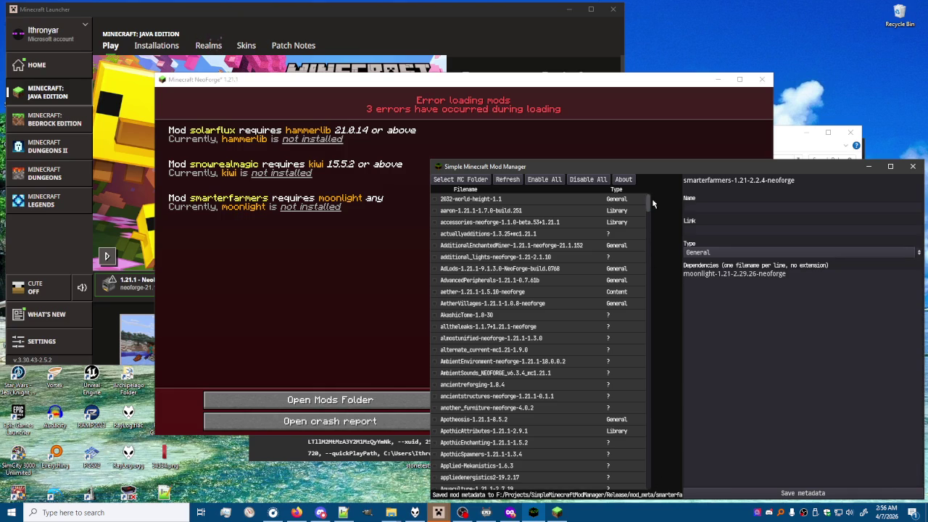
pyautogui.moveTo(649, 203)
pyautogui.mouseDown()
pyautogui.moveTo(649, 421)
pyautogui.moveTo(658, 482)
pyautogui.moveTo(659, 196)
pyautogui.mouseUp()
pyautogui.moveTo(648, 204); pyautogui.dragTo(649, 486)
pyautogui.click(761, 79)
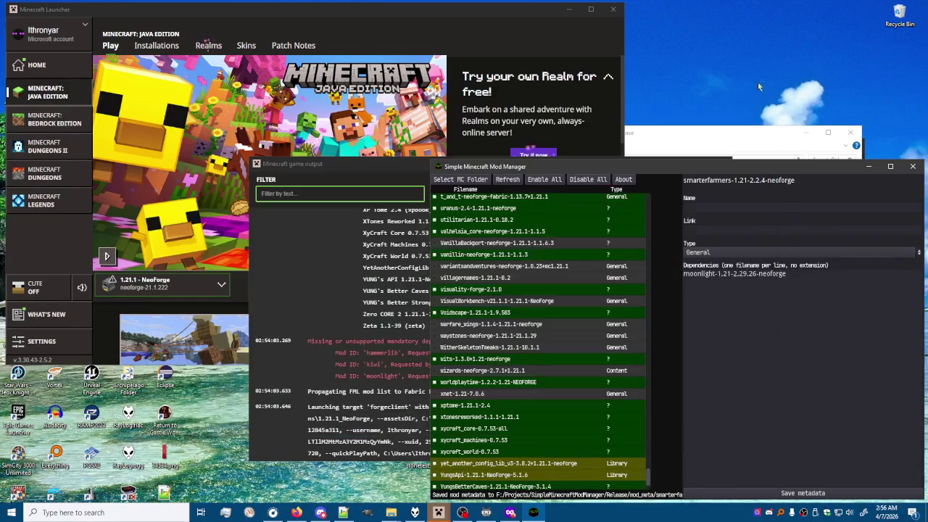
# Step: Relaunch the modded Minecraft game from the Minecraft Launcher
pyautogui.click(394, 176)
pyautogui.click(723, 170)
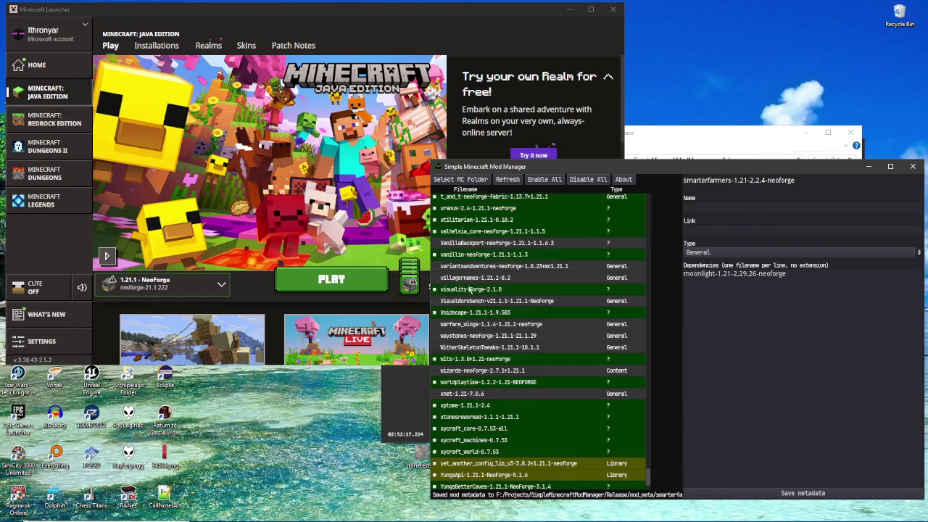
pyautogui.click(615, 335)
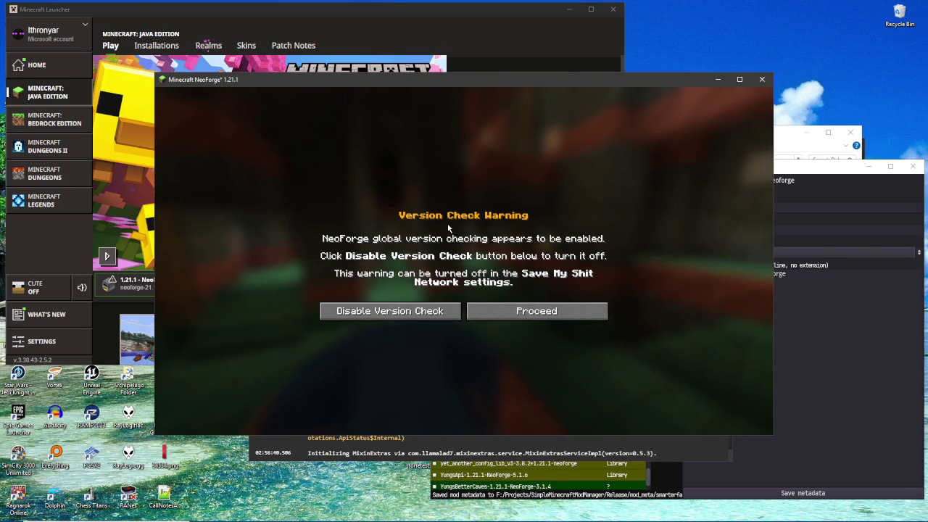
# Step: Return to the mod manager and view the smsn-neoforge mod's metadata
pyautogui.moveTo(566, 516)
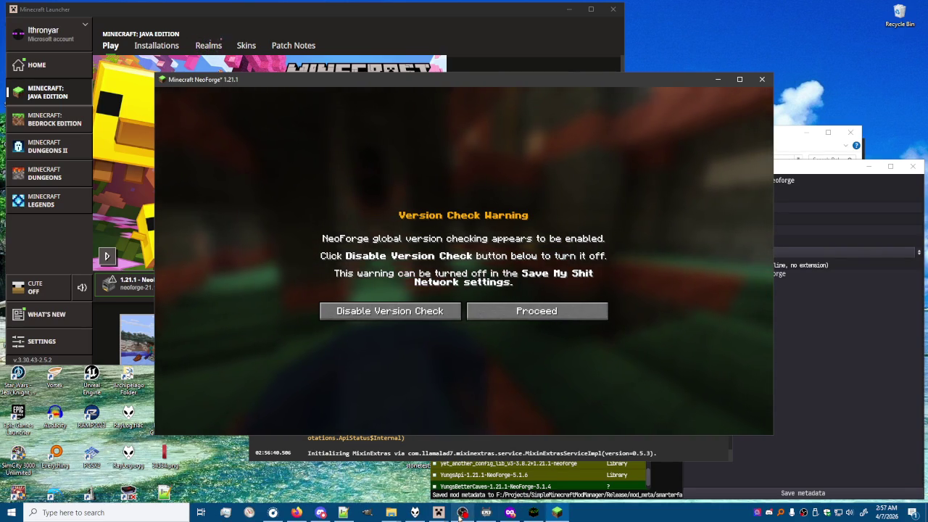
pyautogui.click(534, 512)
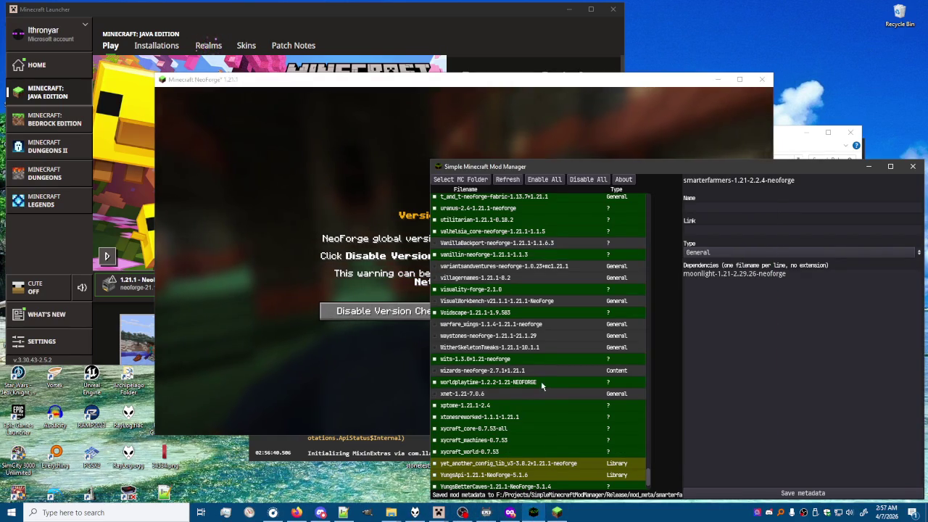
pyautogui.scroll(-10, 540, 384)
pyautogui.scroll(5, 540, 384)
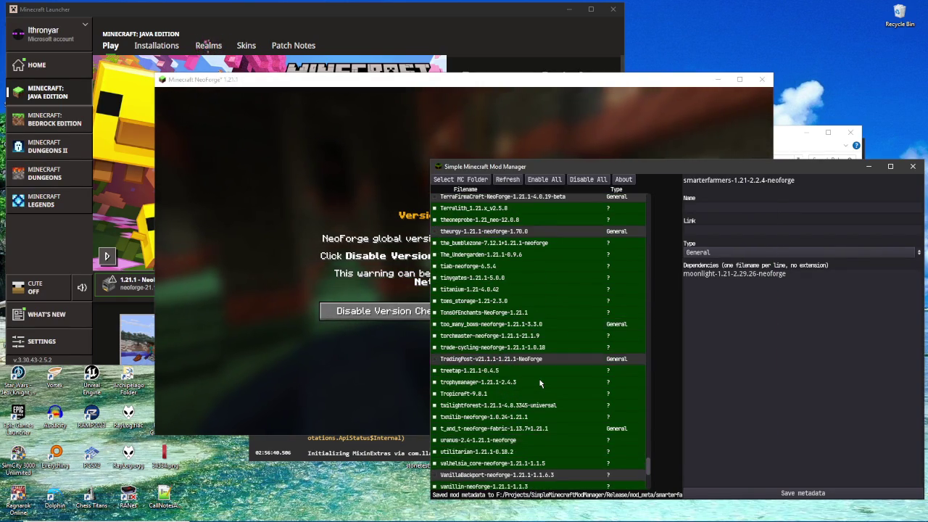
pyautogui.scroll(7, 540, 382)
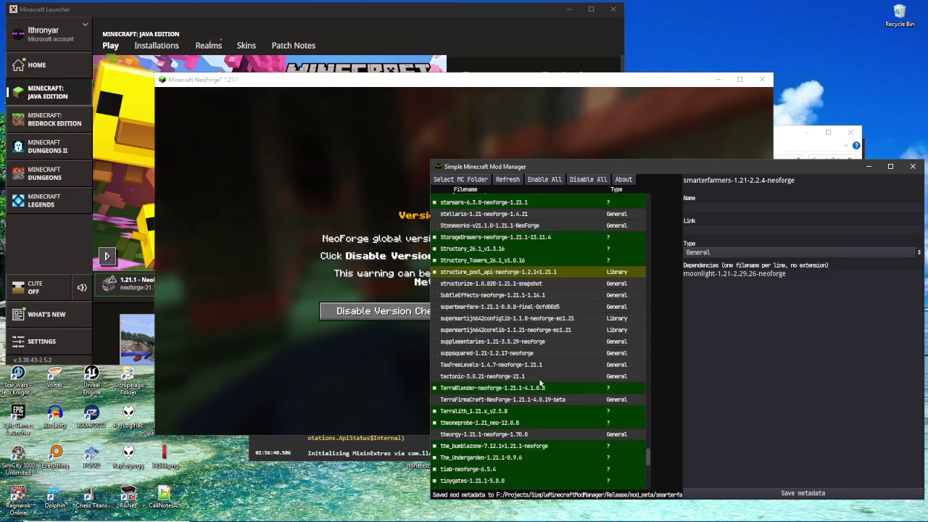
pyautogui.scroll(2, 540, 383)
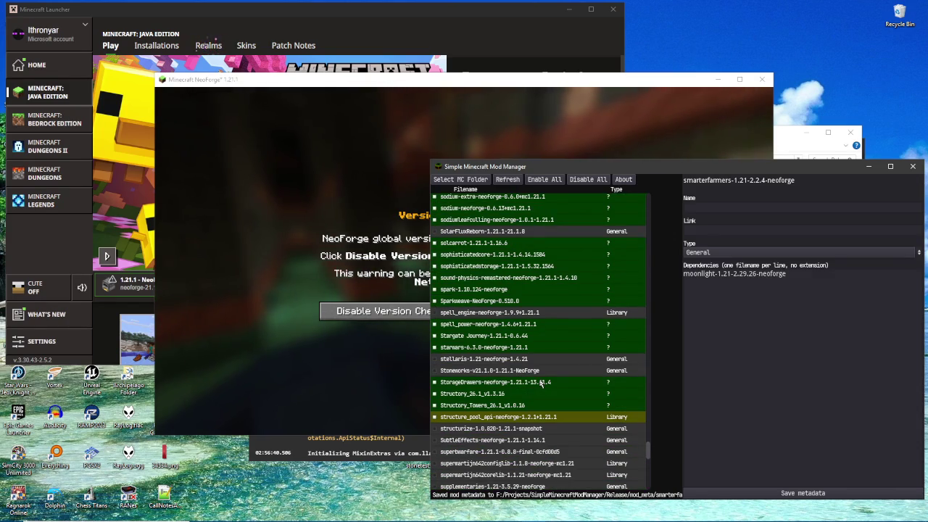
pyautogui.scroll(2, 539, 384)
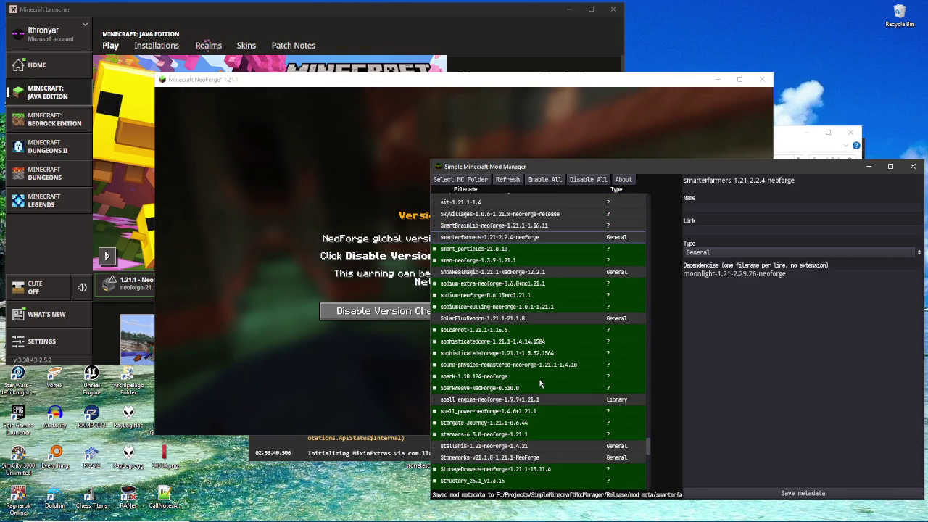
pyautogui.click(488, 260)
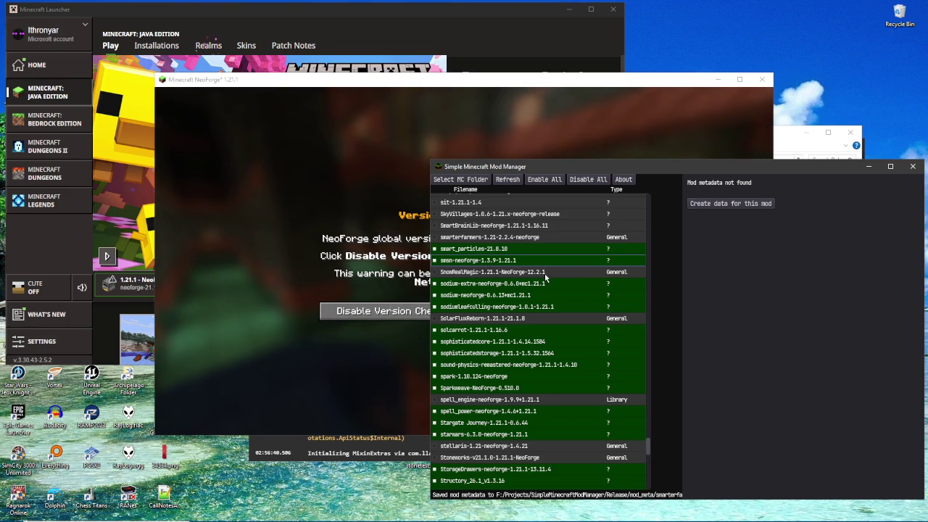
# Step: Quit Minecraft, close the game output log, and minimize the Minecraft Launcher
pyautogui.click(753, 81)
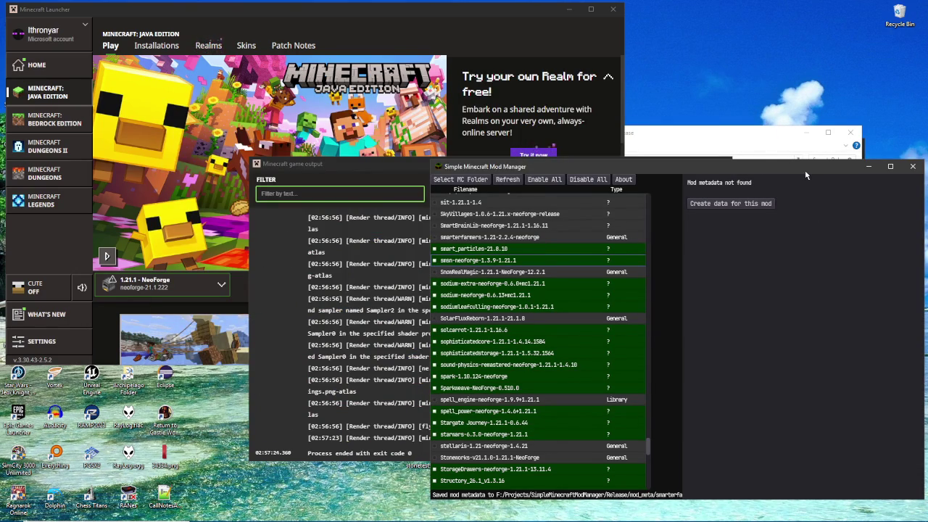
pyautogui.moveTo(684, 167); pyautogui.dragTo(681, 183)
pyautogui.click(703, 164)
pyautogui.click(721, 163)
pyautogui.click(556, 10)
pyautogui.click(569, 9)
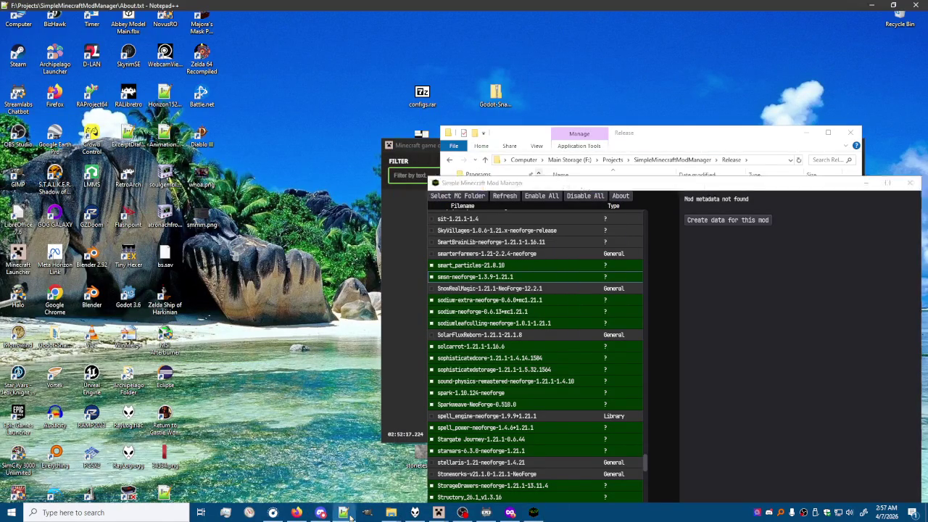
pyautogui.click(343, 513)
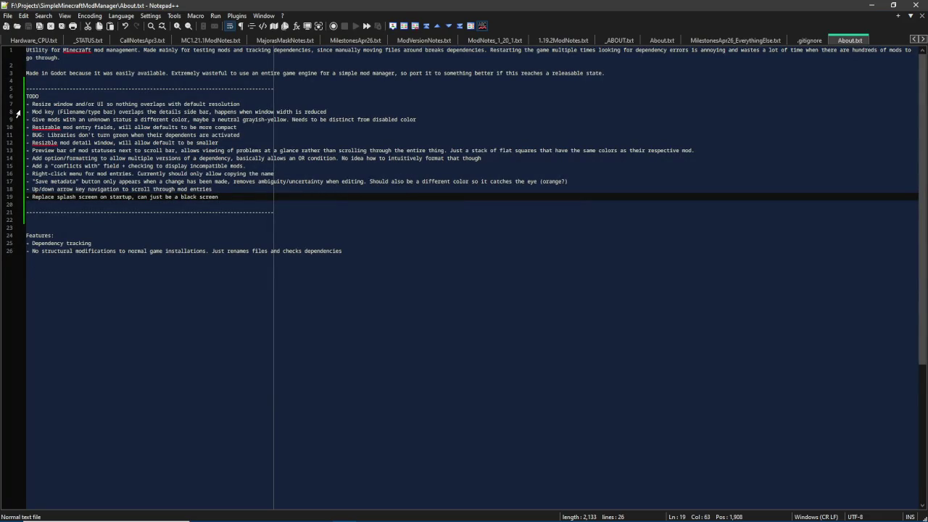
pyautogui.moveTo(343, 5)
pyautogui.mouseDown()
pyautogui.moveTo(363, 86)
pyautogui.moveTo(4, 81)
pyautogui.mouseUp()
pyautogui.click(2, 82)
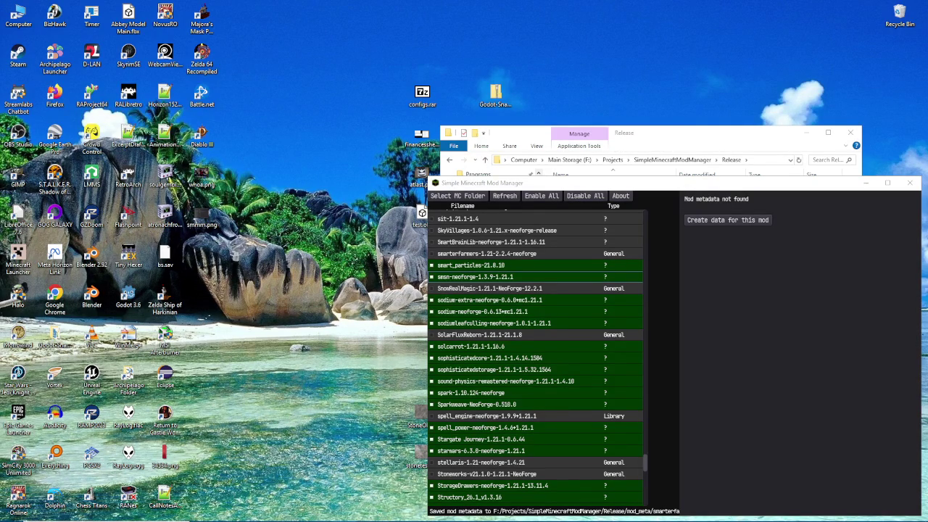
# Step: Go up to SimpleMinecraftModManager, enter GodotSource, and open project.godot
pyautogui.click(716, 139)
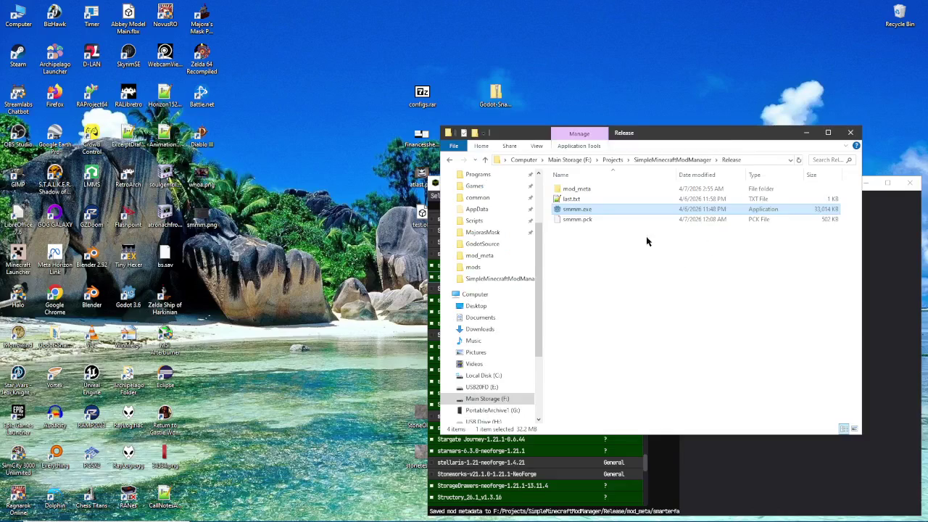
pyautogui.click(671, 159)
pyautogui.doubleClick(589, 220)
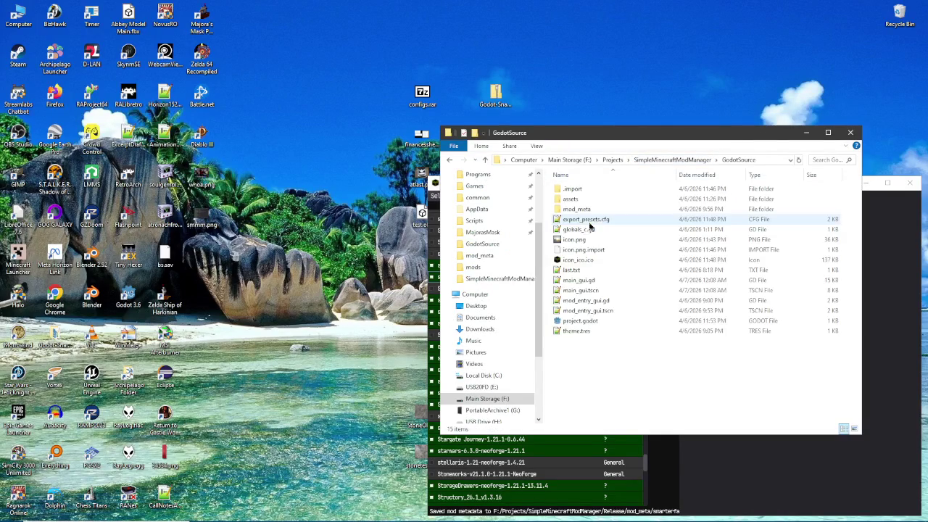
pyautogui.click(585, 321)
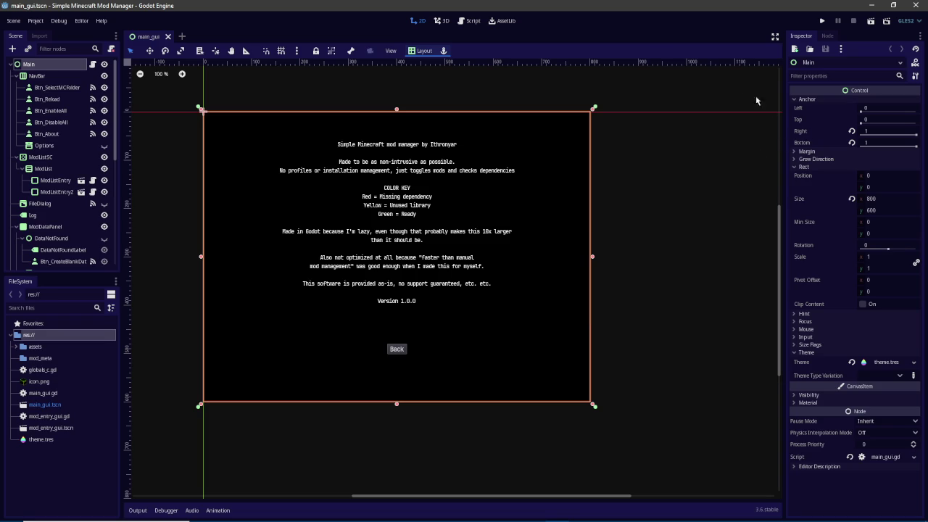
# Step: Hide the AboutScreen node in main_gui, then save the scene and run the project
pyautogui.scroll(-5, 91, 105)
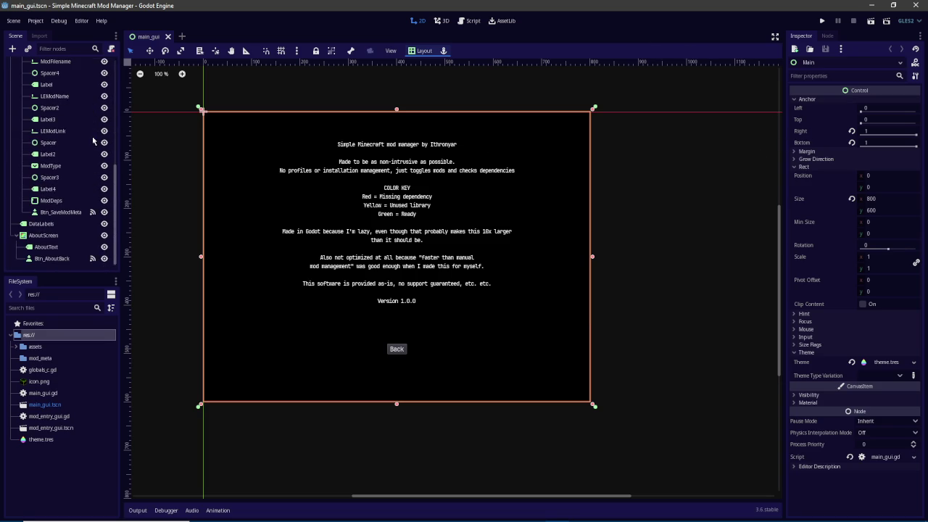
pyautogui.scroll(5, 94, 142)
pyautogui.scroll(-5, 95, 150)
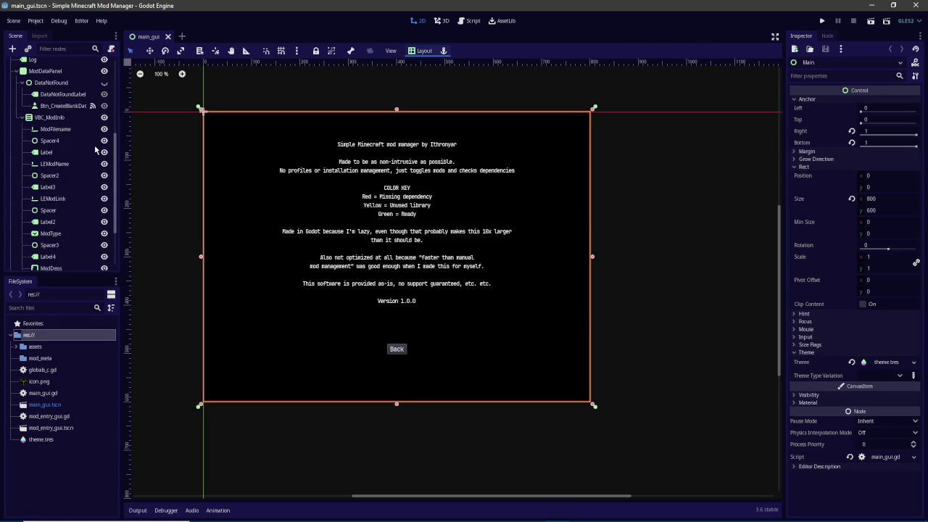
pyautogui.scroll(3, 96, 152)
pyautogui.scroll(-3, 99, 160)
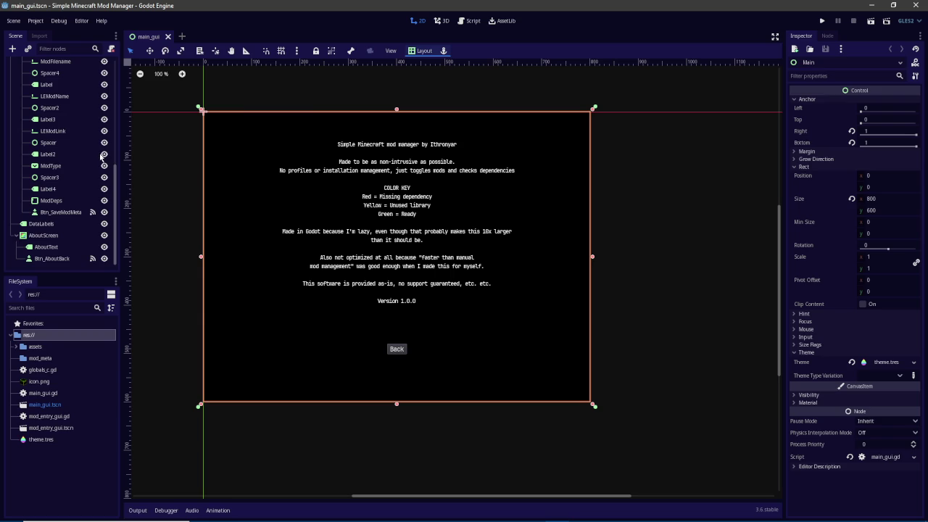
pyautogui.click(104, 234)
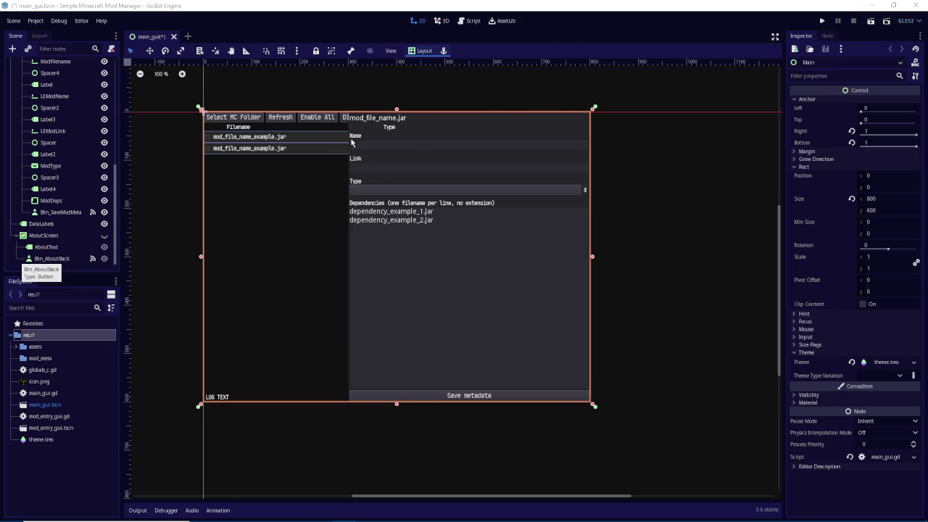
pyautogui.click(823, 22)
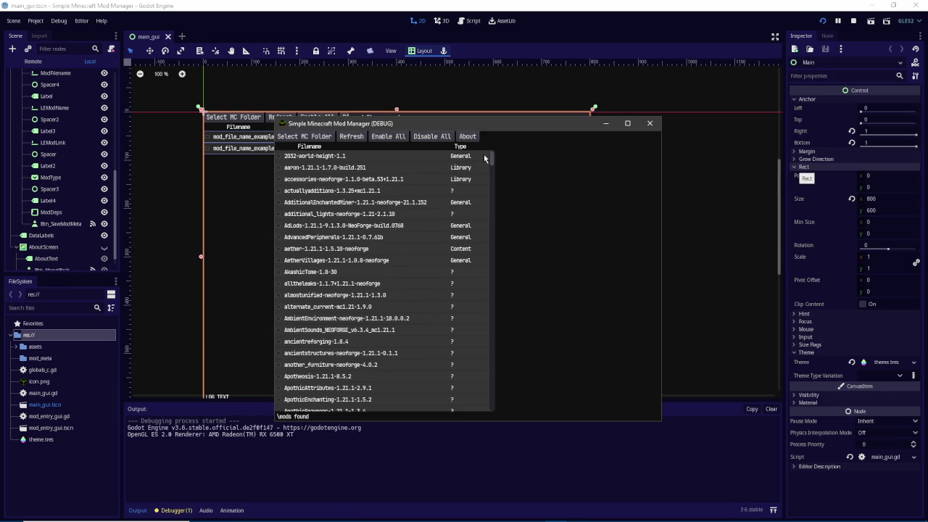
# Step: View 2032-world-height-1.1's metadata in the running app, close it, and select ModDataPanel
pyautogui.click(339, 158)
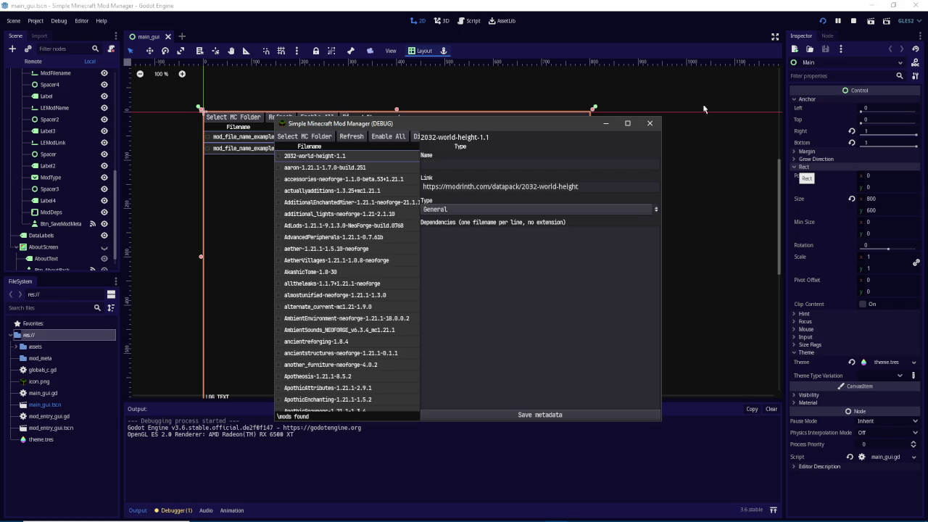
pyautogui.click(650, 124)
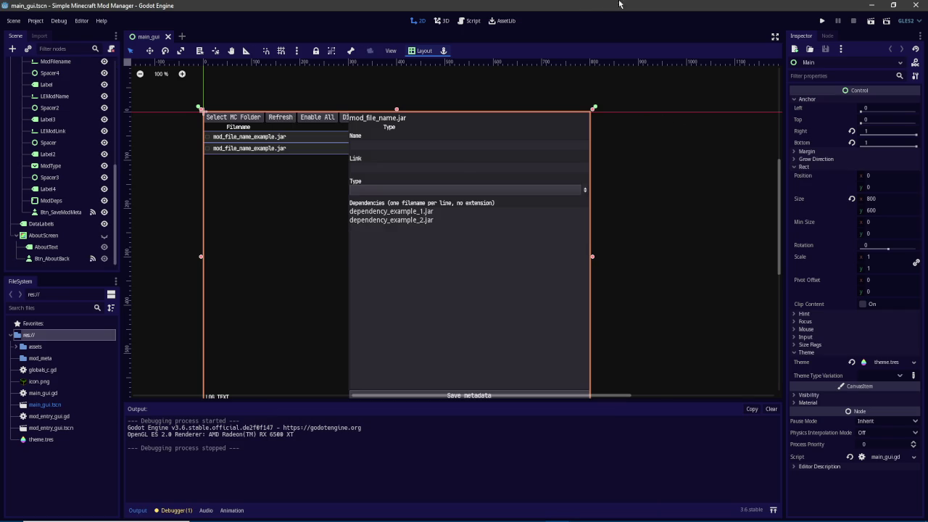
pyautogui.click(367, 300)
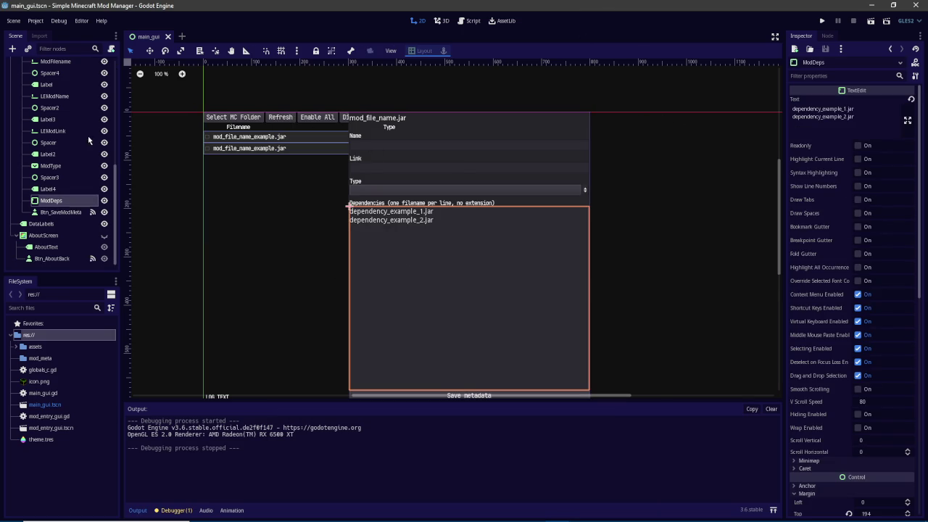
pyautogui.scroll(5, 49, 165)
pyautogui.click(55, 134)
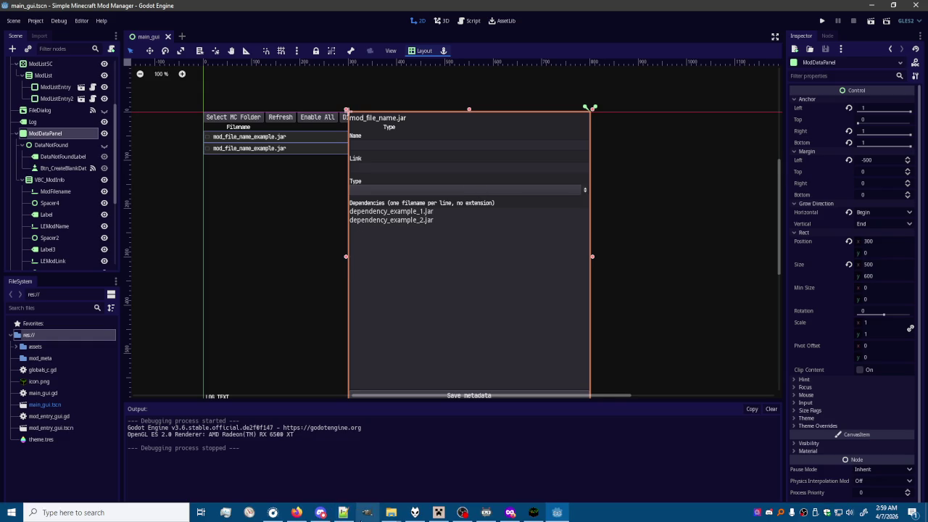
pyautogui.moveTo(296, 513)
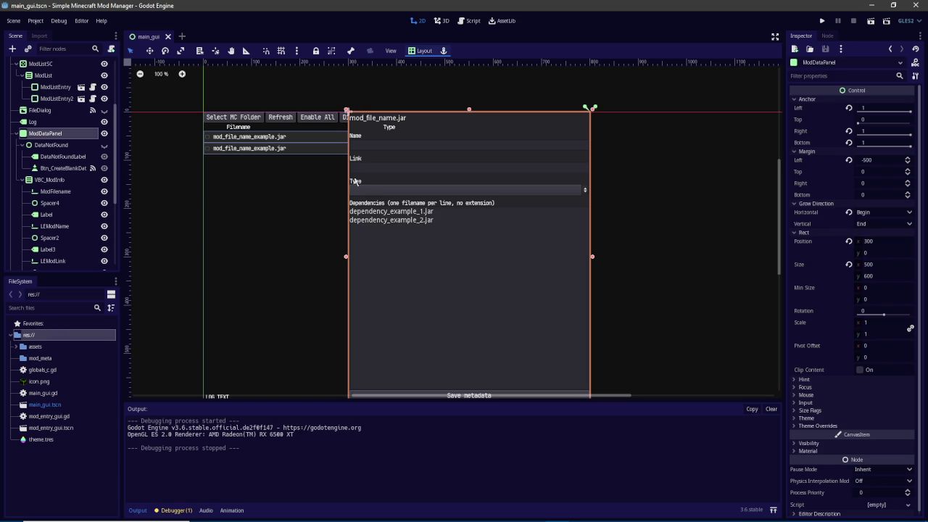
pyautogui.click(320, 513)
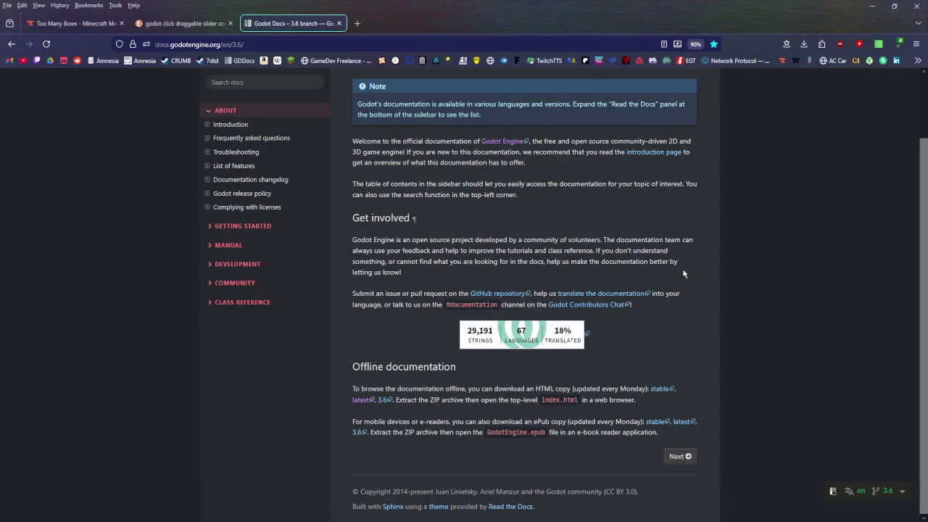
# Step: Search the Godot 3.6 docs for 'control' and scroll through the results
pyautogui.click(276, 81)
pyautogui.write('control')
pyautogui.press('Return')
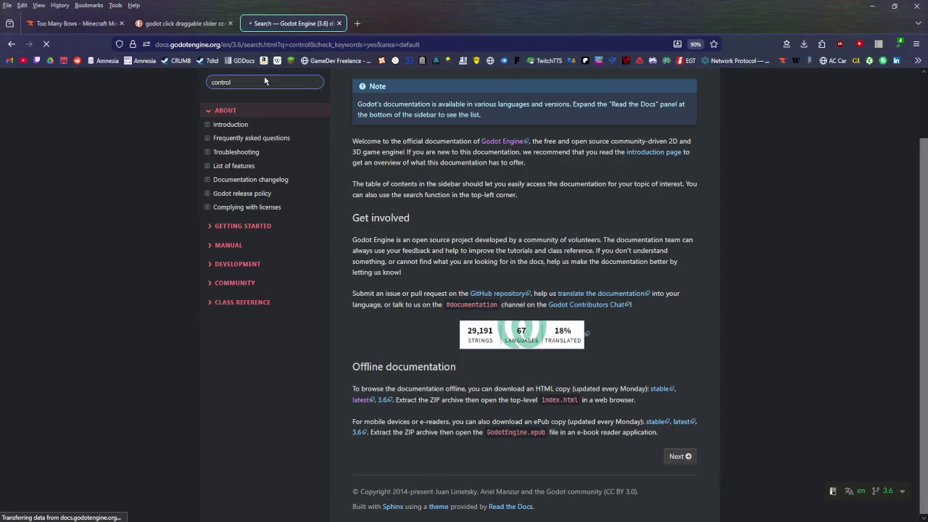
pyautogui.scroll(-2, 381, 293)
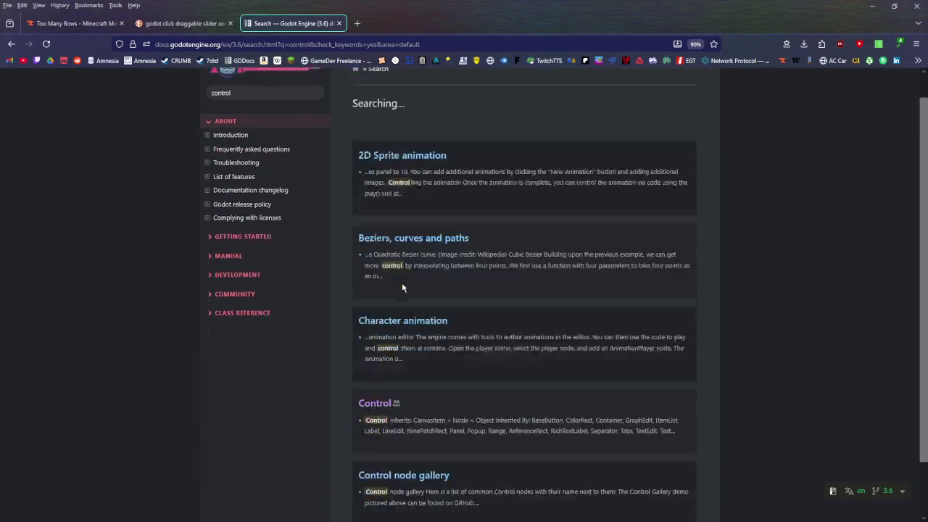
# Step: Open the Control docs page, then Range and Slider in new tabs, and return to Godot
pyautogui.click(374, 342)
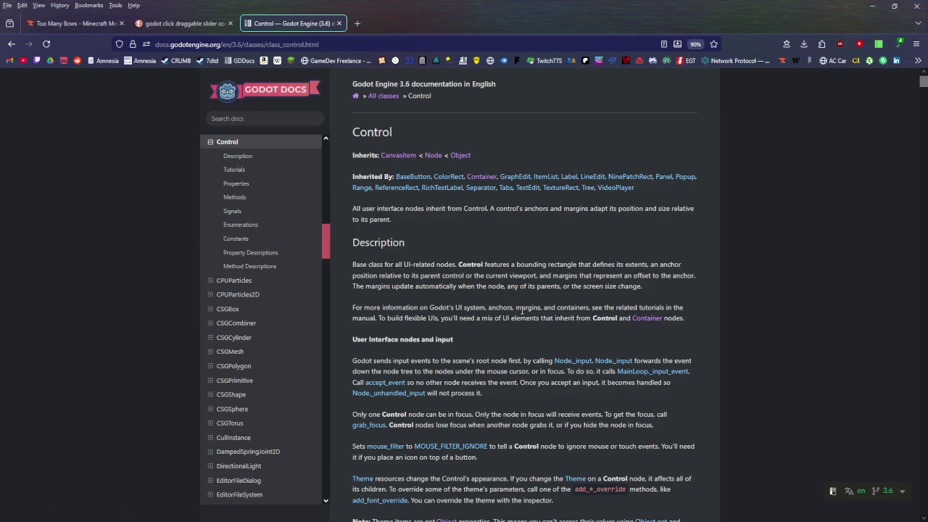
pyautogui.middleClick(359, 187)
pyautogui.click(397, 16)
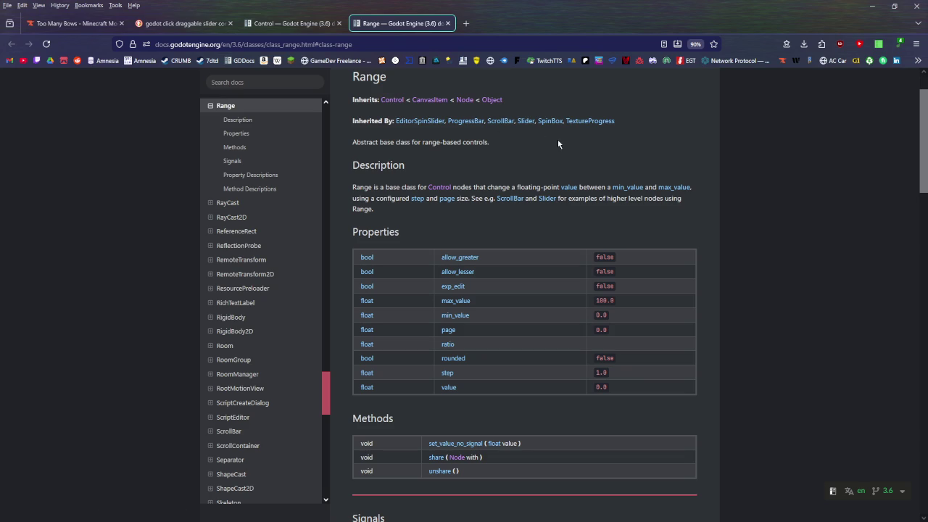
pyautogui.middleClick(524, 121)
pyautogui.click(501, 23)
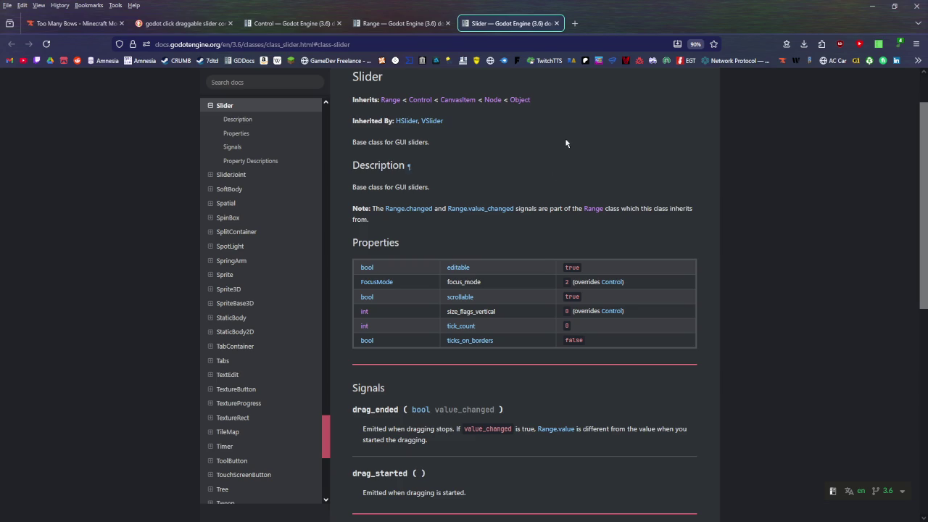
pyautogui.hotkey('alt', 'Tab')
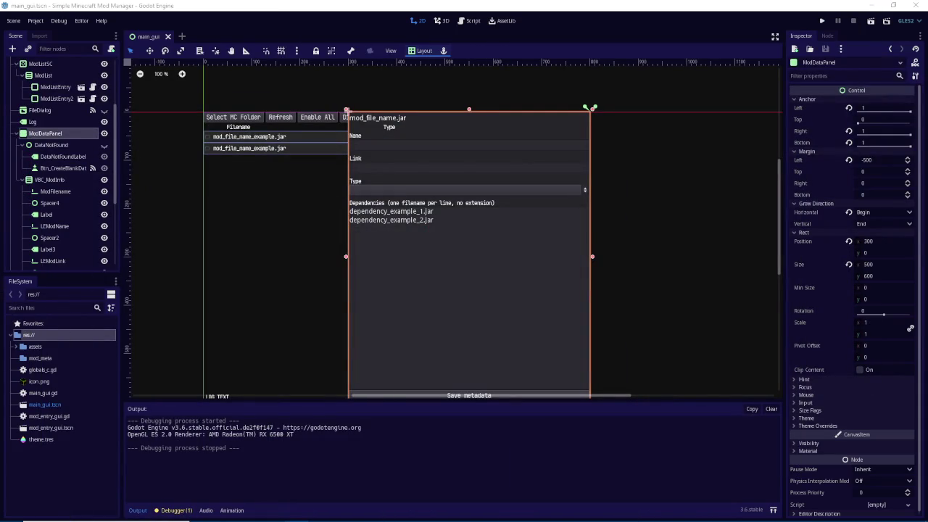
# Step: Create a new User Interface scene named testing_l in res://
pyautogui.click(260, 3)
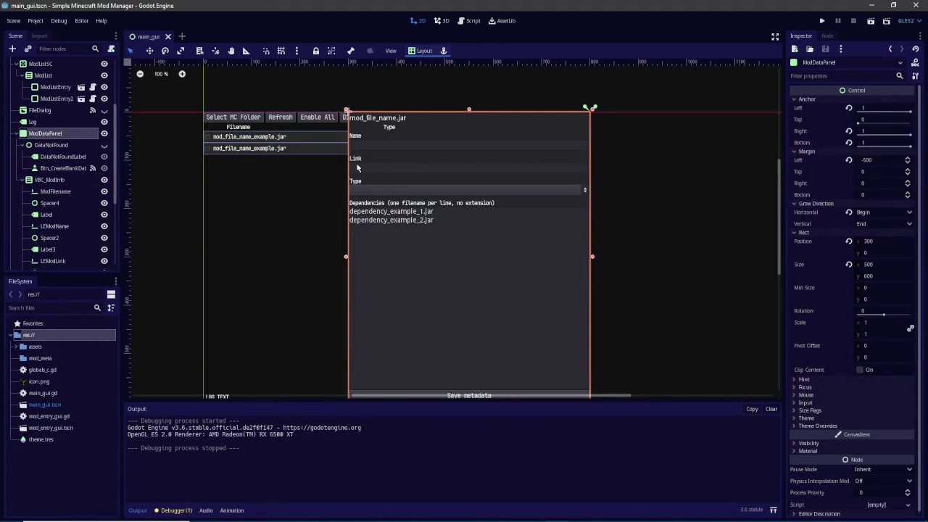
pyautogui.scroll(4, 51, 128)
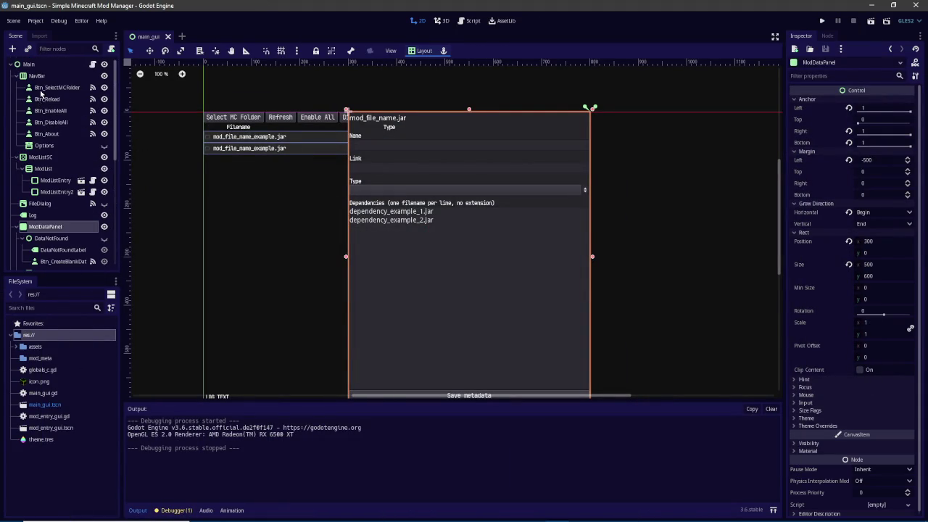
pyautogui.scroll(-6, 76, 192)
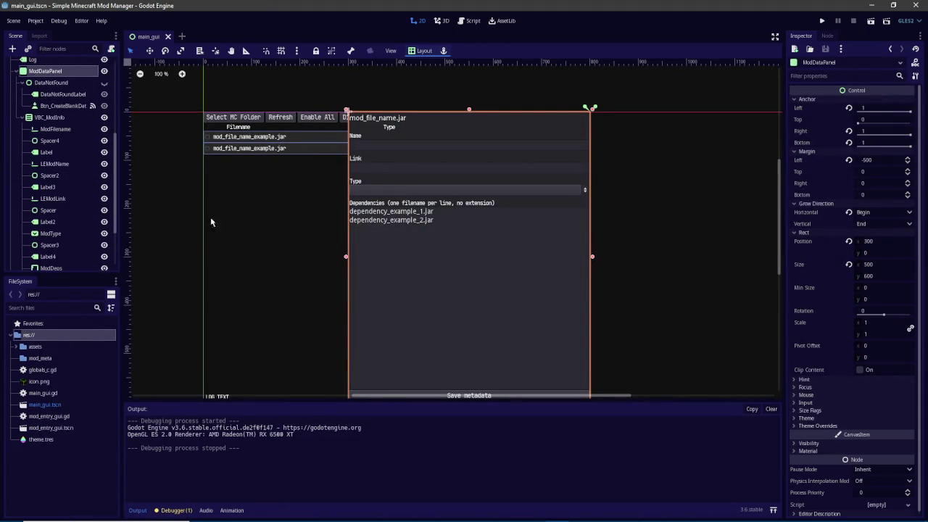
pyautogui.rightClick(40, 337)
pyautogui.click(69, 409)
pyautogui.write('testing')
pyautogui.click(413, 237)
pyautogui.click(435, 264)
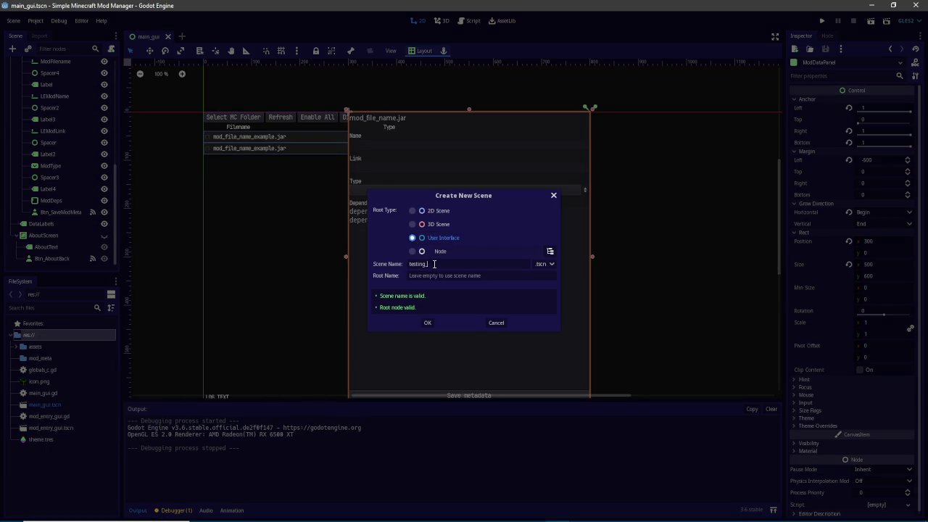
pyautogui.press('Return')
# Step: Add an HSlider node and set its right and bottom anchors to 1
pyautogui.scroll(-2, 312, 180)
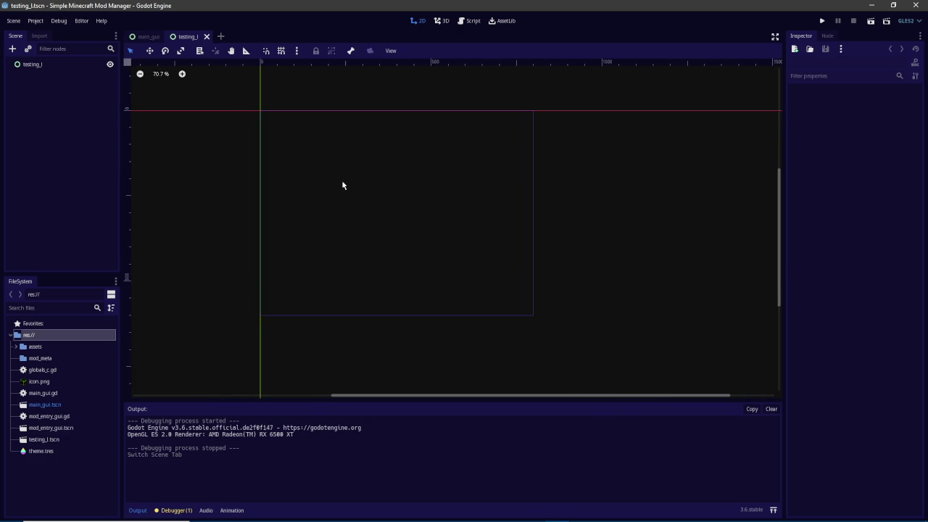
pyautogui.scroll(1, 295, 193)
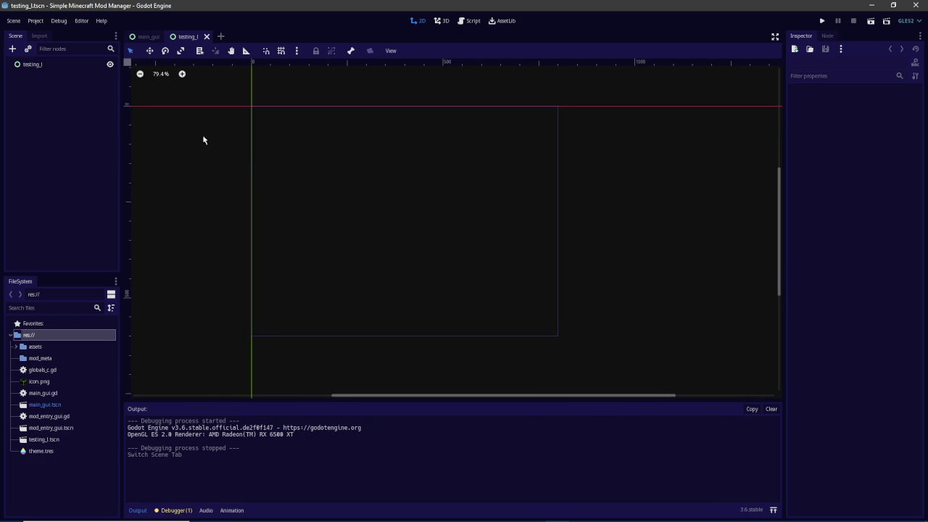
pyautogui.click(13, 50)
pyautogui.write('slider')
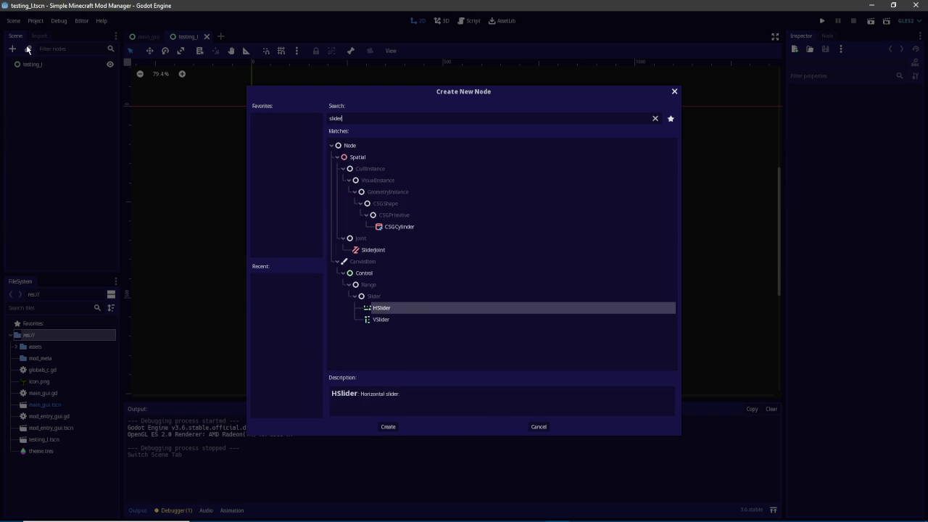
pyautogui.doubleClick(393, 309)
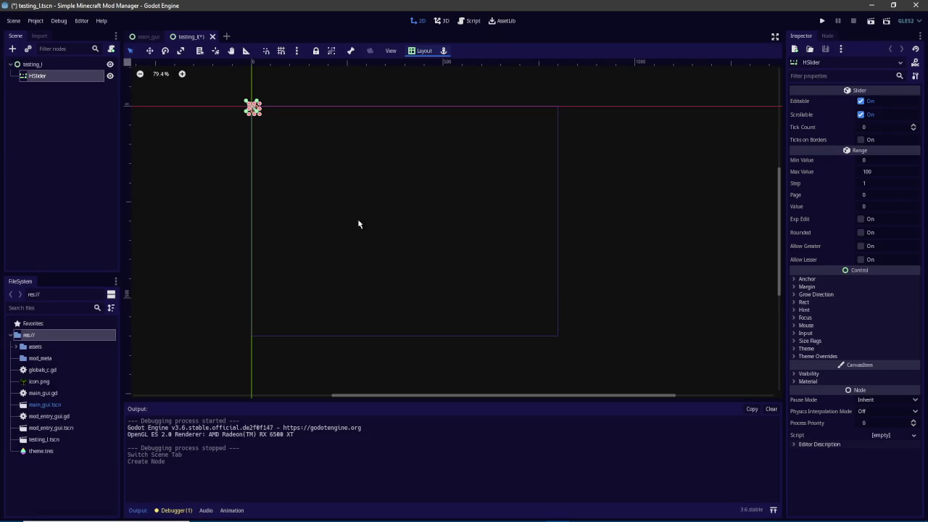
pyautogui.click(832, 280)
pyautogui.click(872, 313)
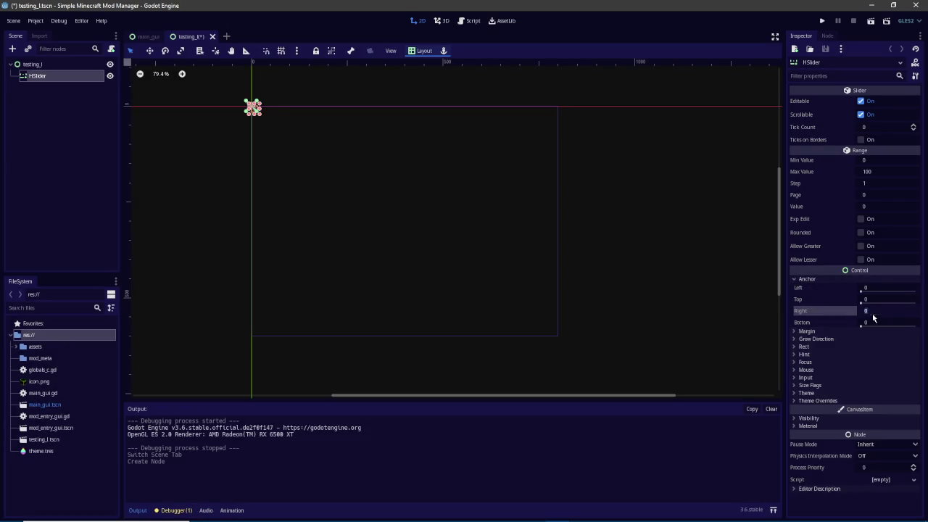
pyautogui.write('1')
pyautogui.press('Tab')
pyautogui.write('1')
pyautogui.press('Return')
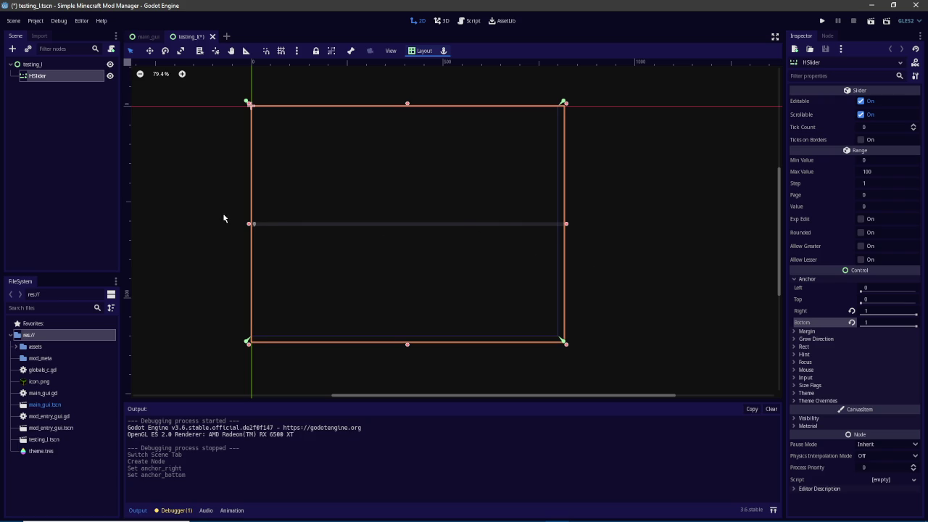
# Step: Hide the HSlider and select the testing_l root node
pyautogui.rightClick(38, 75)
pyautogui.click(85, 81)
pyautogui.click(110, 76)
pyautogui.click(78, 67)
pyautogui.click(12, 48)
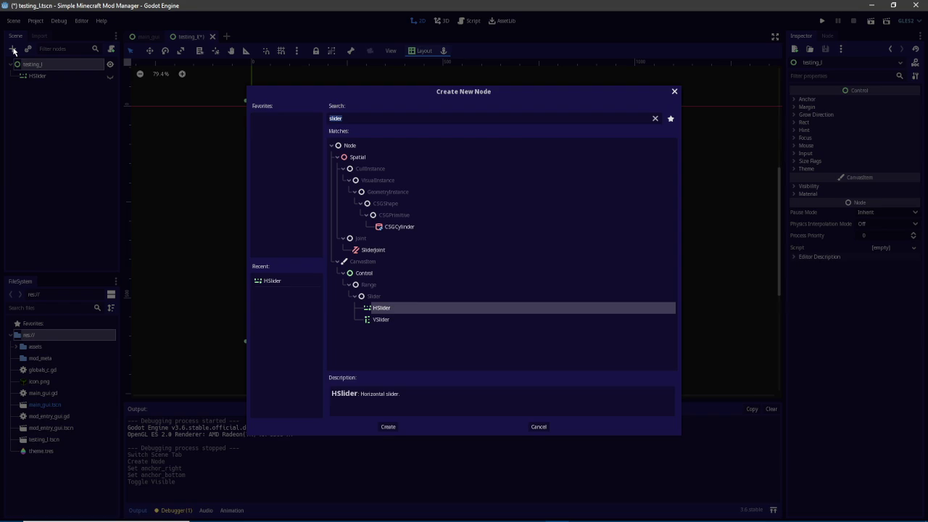
# Step: Add an HSplitContainer to testing_l and reset its right and bottom margins to 0
pyautogui.write('split')
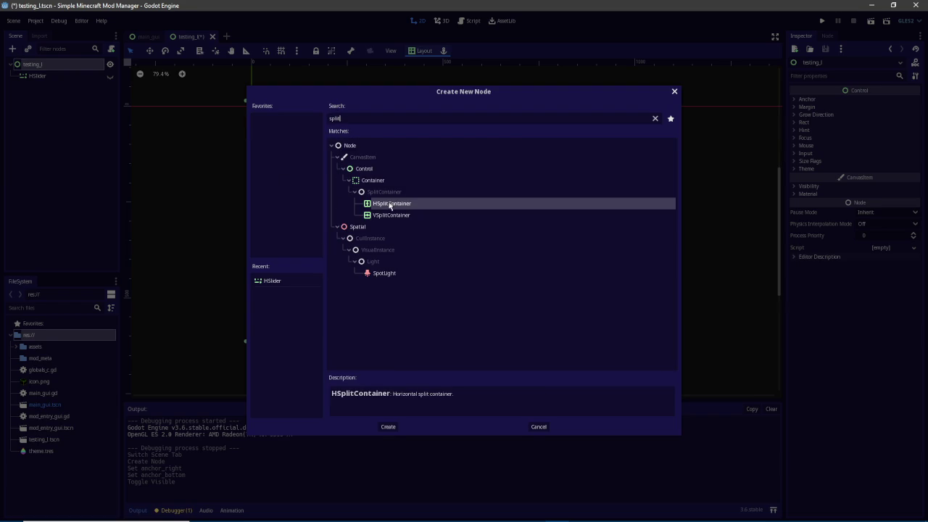
pyautogui.doubleClick(390, 206)
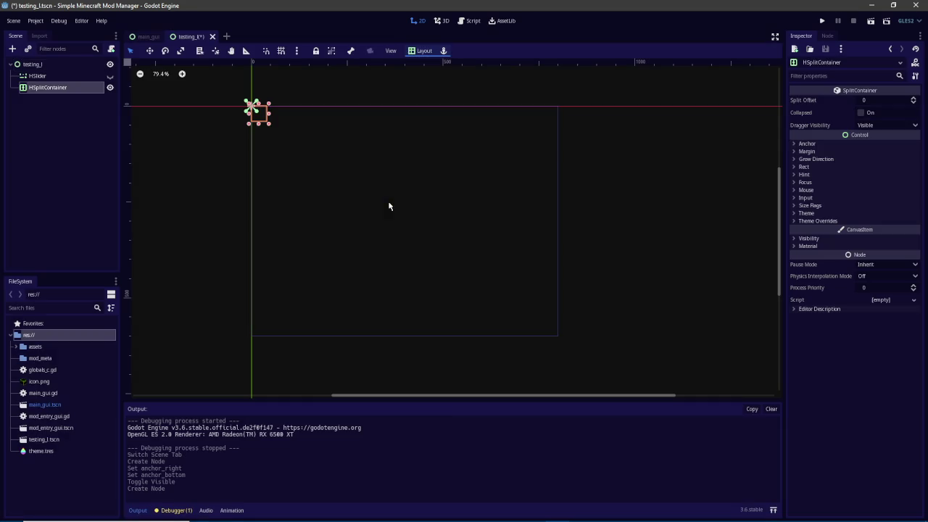
pyautogui.click(832, 151)
pyautogui.click(853, 183)
pyautogui.click(853, 194)
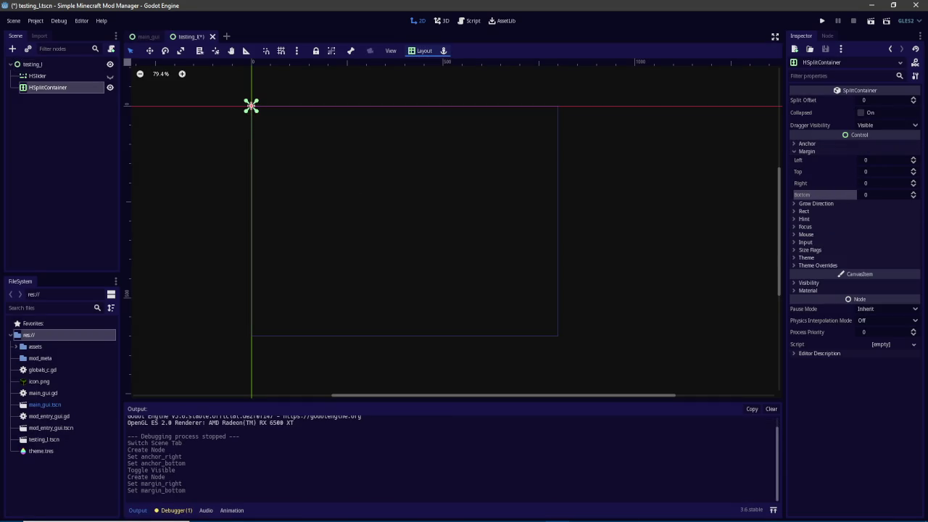
pyautogui.click(415, 512)
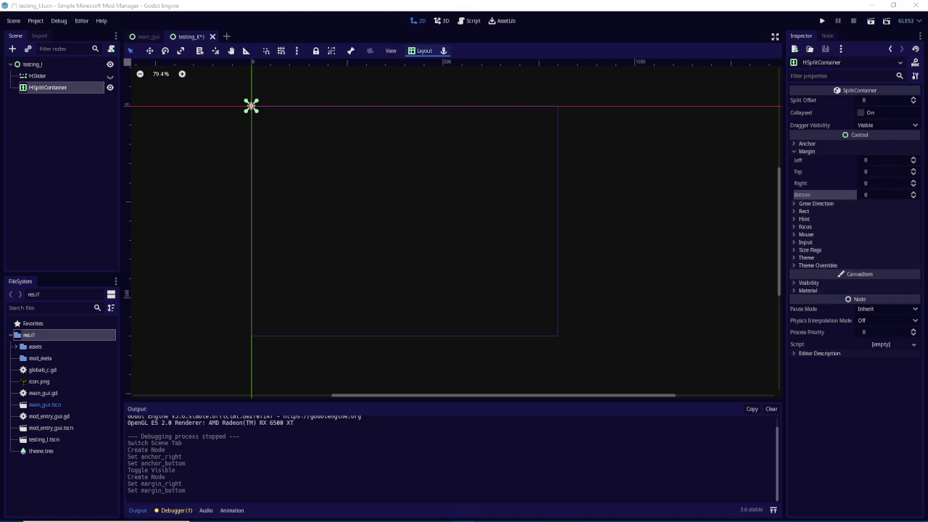
pyautogui.click(82, 121)
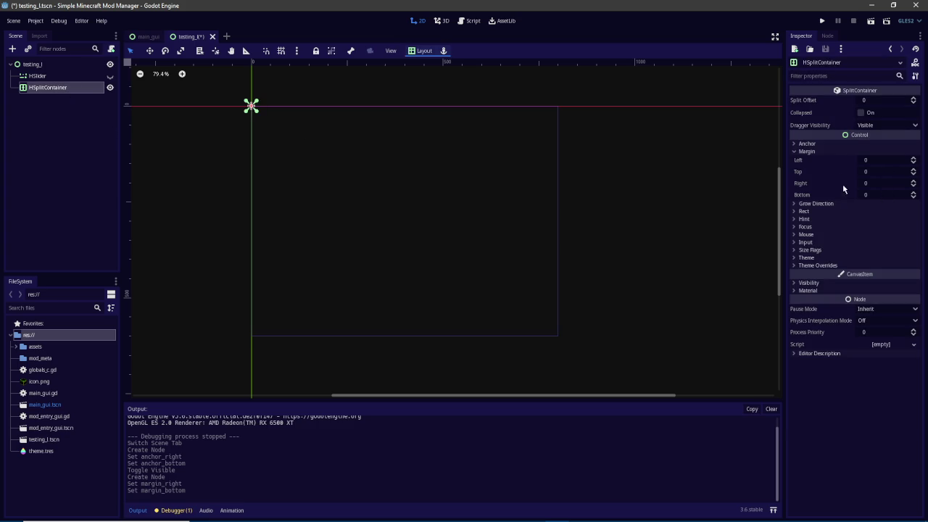
# Step: Set the HSplitContainer's right and bottom anchors to 1
pyautogui.click(817, 143)
pyautogui.click(874, 178)
pyautogui.write('1')
pyautogui.press('Tab')
pyautogui.write('1')
pyautogui.press('Return')
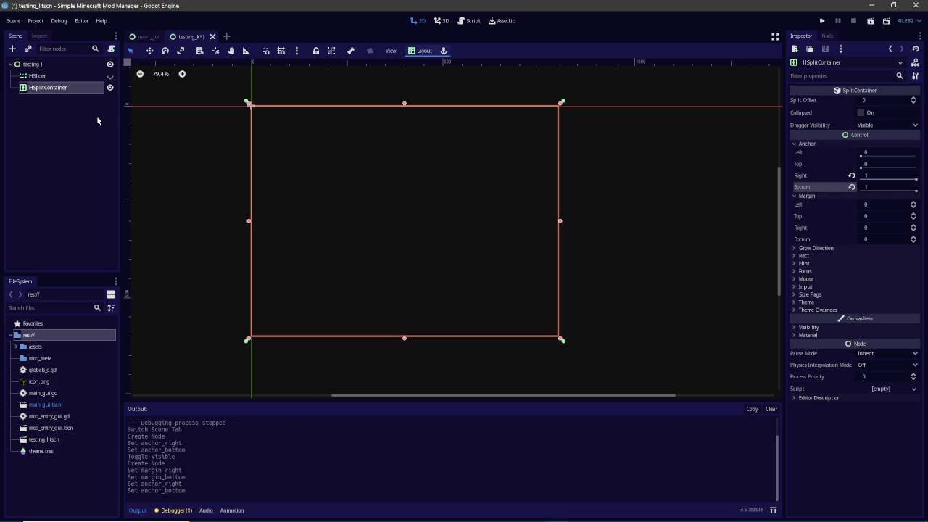
pyautogui.click(83, 88)
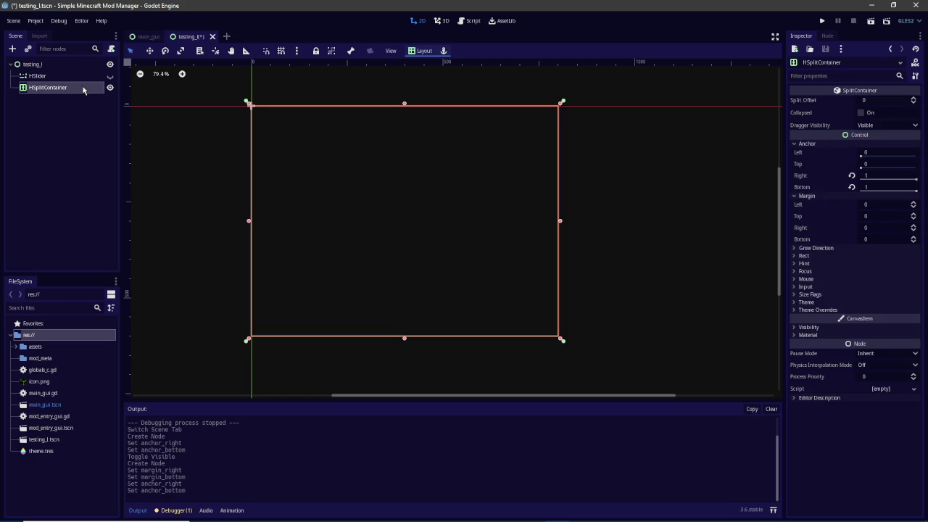
# Step: Add a Button inside the HSplitContainer and duplicate it as Button2
pyautogui.click(13, 49)
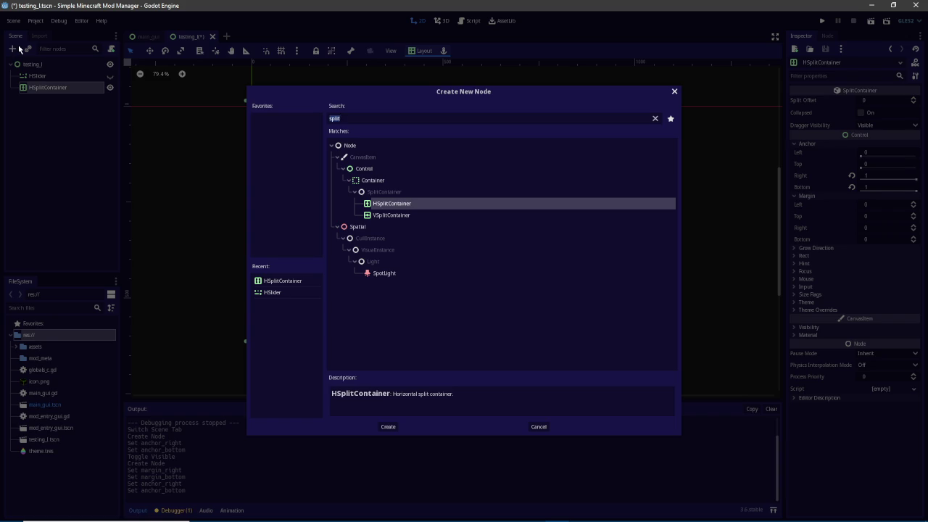
pyautogui.write('but')
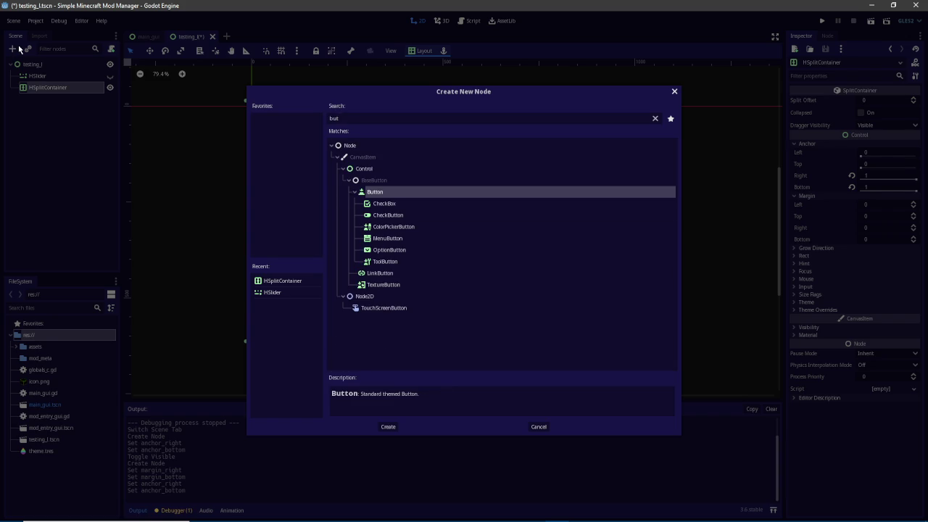
pyautogui.press('Return')
pyautogui.rightClick(40, 99)
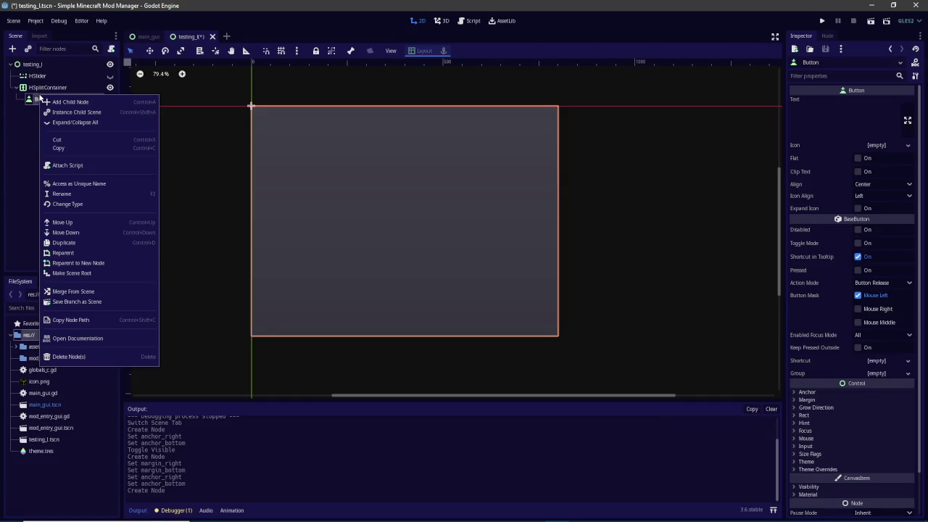
pyautogui.click(67, 243)
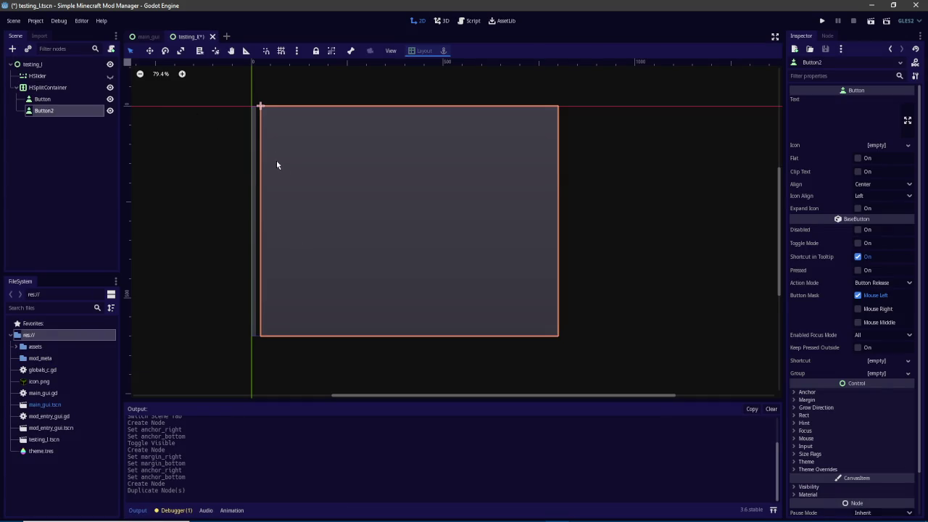
# Step: Drag the HSplitContainer's split offset to 288
pyautogui.click(257, 142)
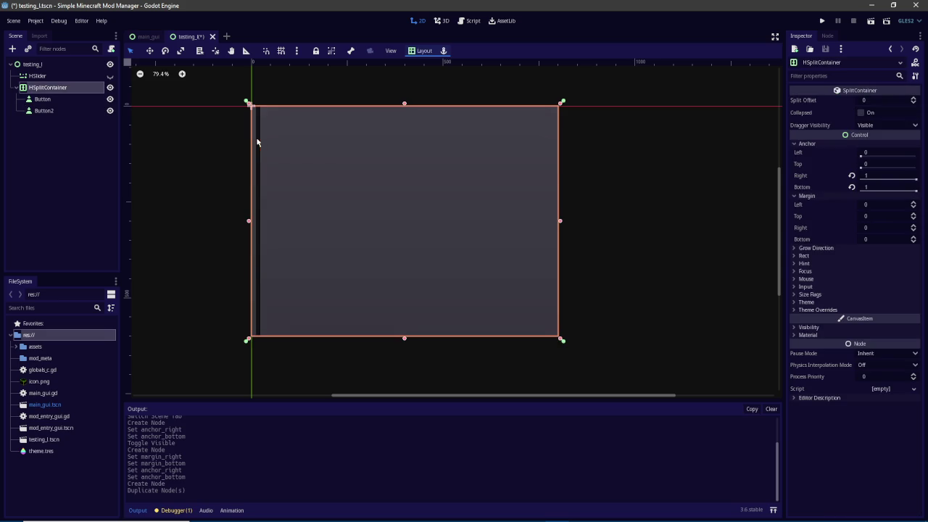
pyautogui.scroll(5, 256, 189)
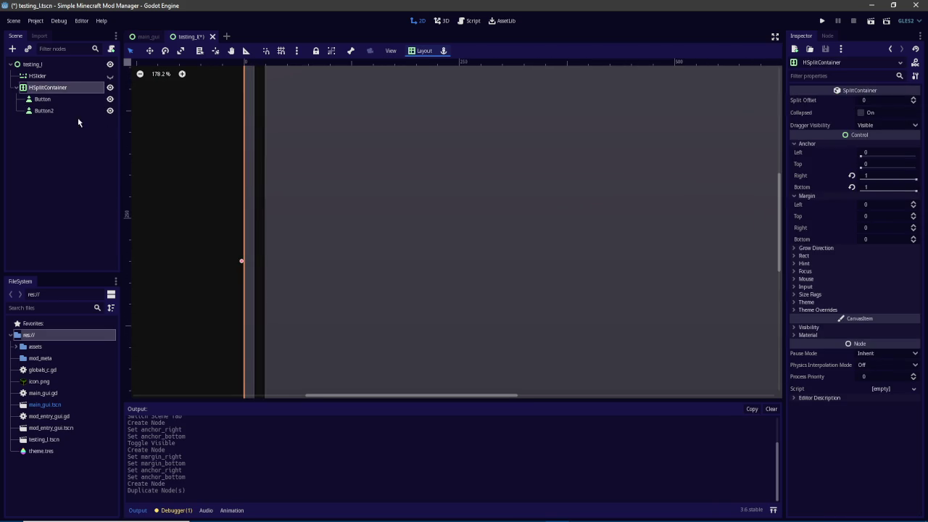
pyautogui.click(48, 100)
pyautogui.click(371, 144)
pyautogui.moveTo(870, 100); pyautogui.dragTo(914, 100)
pyautogui.scroll(-4, 507, 178)
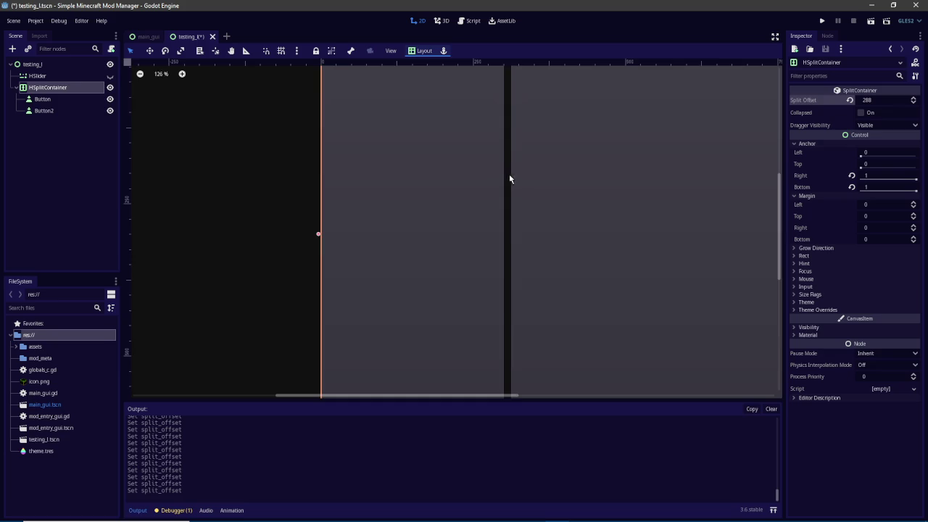
pyautogui.hscroll(2, 530, 189)
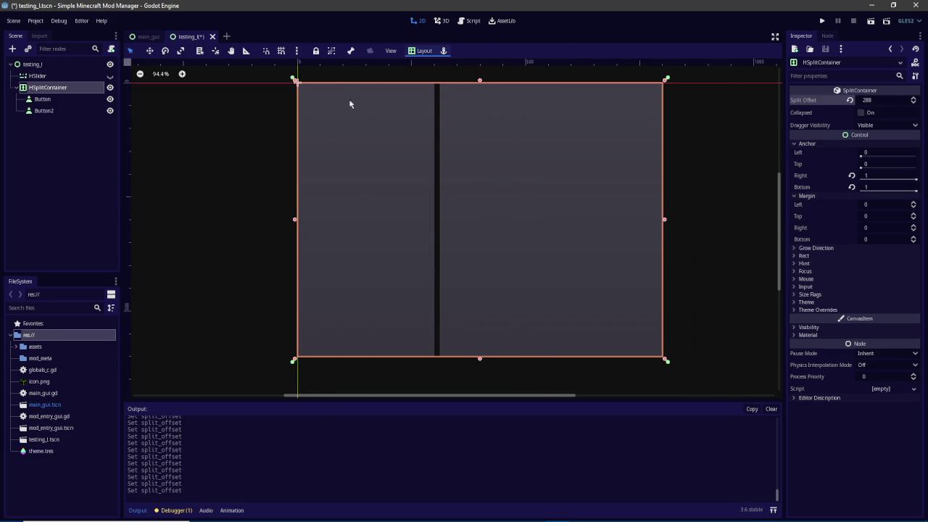
pyautogui.rightClick(39, 101)
# Step: Change the first Button's node type to Control
pyautogui.click(56, 209)
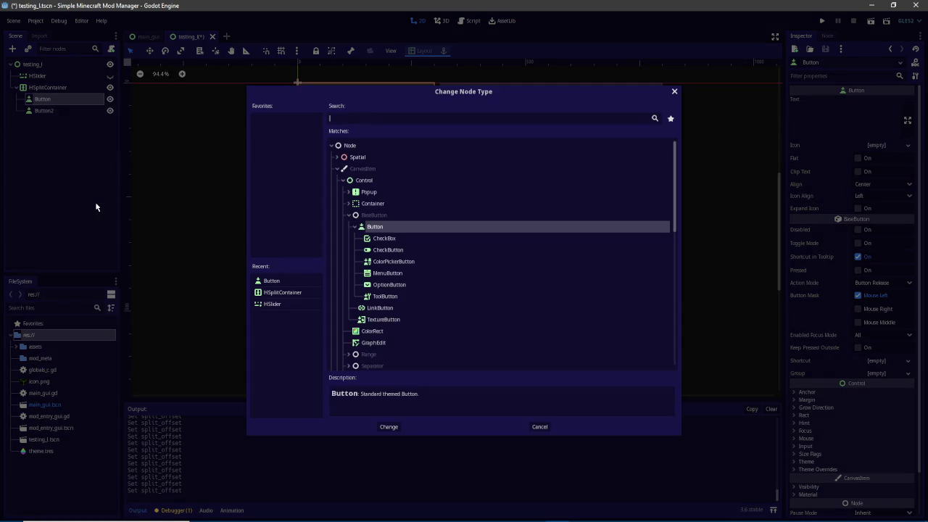
pyautogui.write('control')
pyautogui.press('Return')
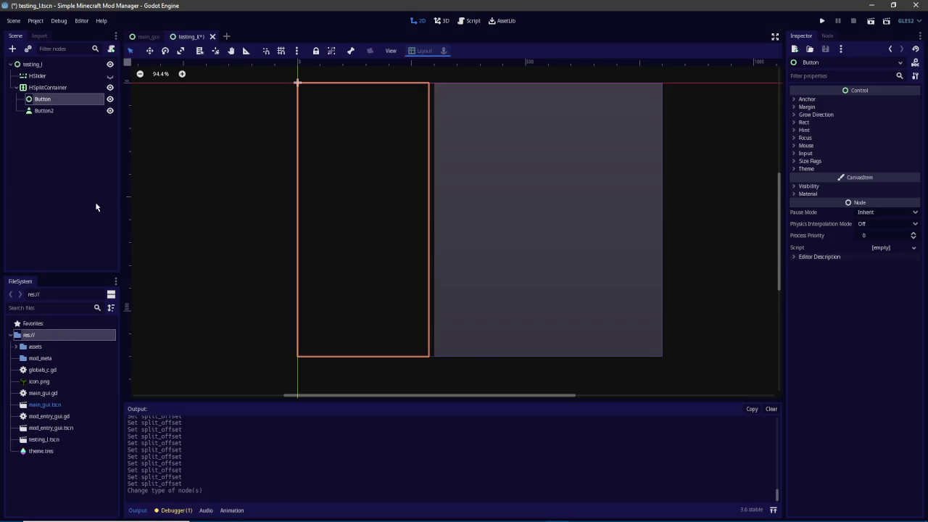
pyautogui.click(70, 110)
# Step: Drag the HSplitContainer's split offset to 620, then return to the main_gui scene
pyautogui.click(74, 90)
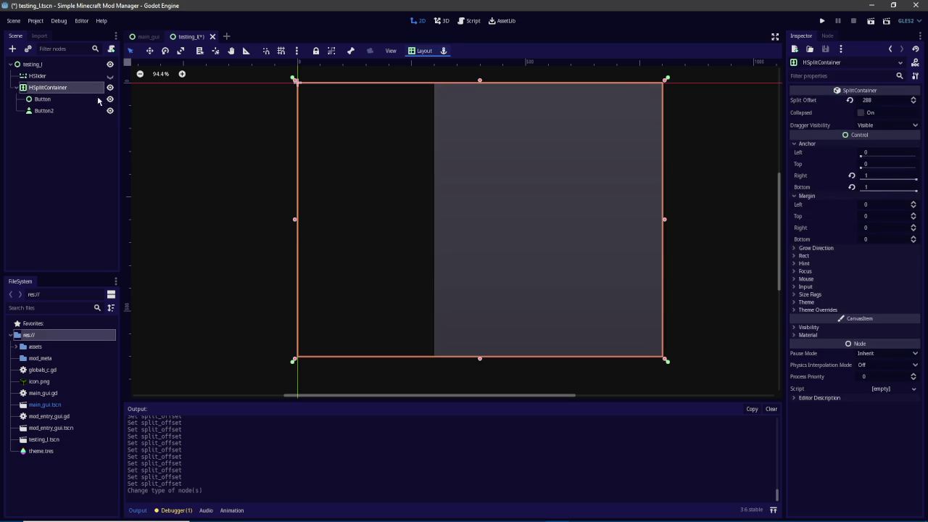
pyautogui.moveTo(881, 98)
pyautogui.mouseDown()
pyautogui.moveTo(863, 98)
pyautogui.moveTo(921, 98)
pyautogui.moveTo(855, 99)
pyautogui.moveTo(917, 99)
pyautogui.mouseUp()
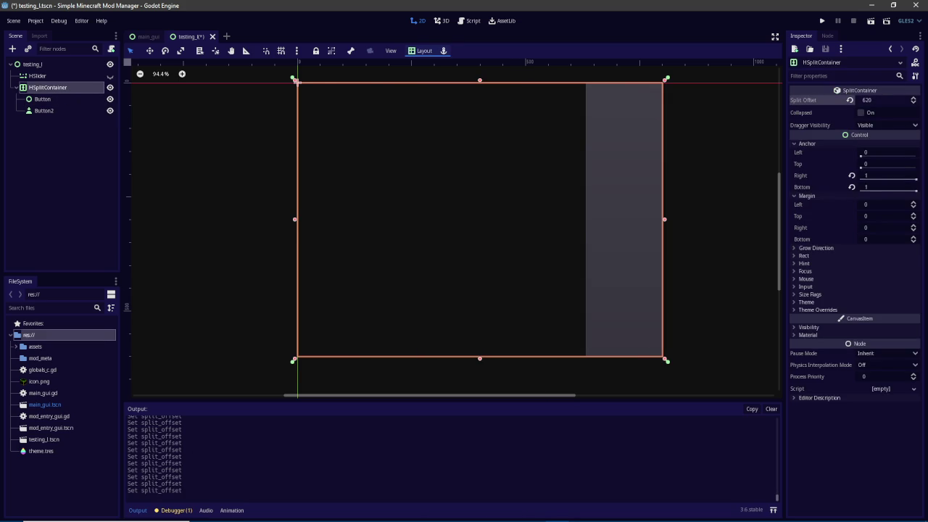
pyautogui.moveTo(158, 45)
pyautogui.click(148, 36)
pyautogui.scroll(5, 49, 186)
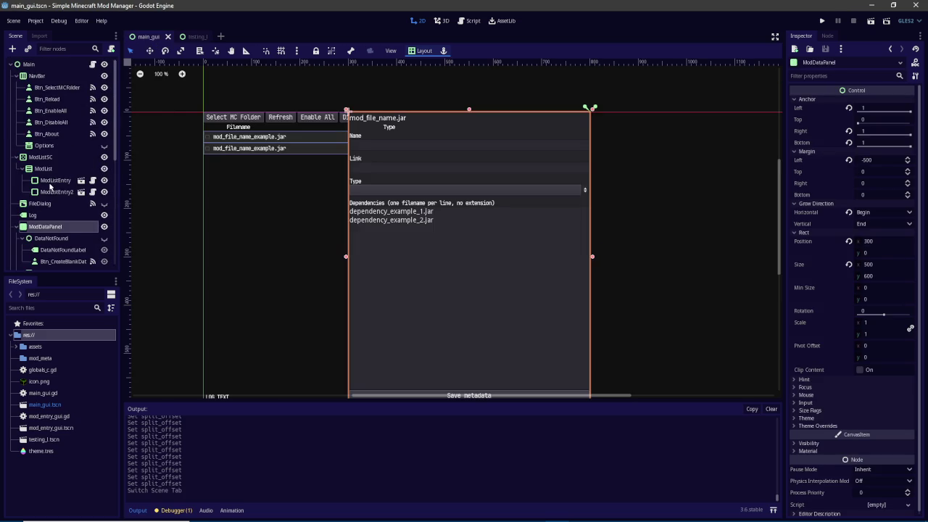
# Step: Create an HSplitContainer as a child of the Main root node
pyautogui.scroll(-4, 49, 225)
pyautogui.scroll(4, 49, 227)
pyautogui.click(39, 67)
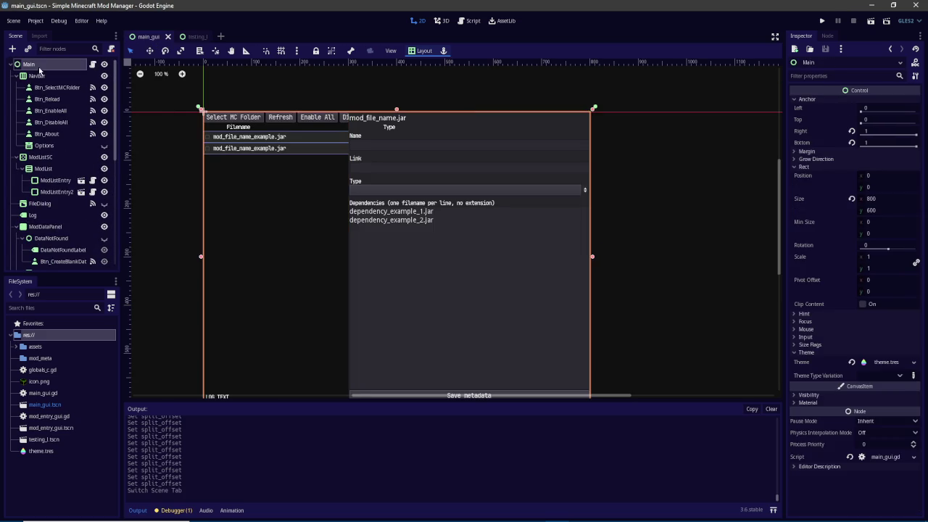
pyautogui.click(12, 51)
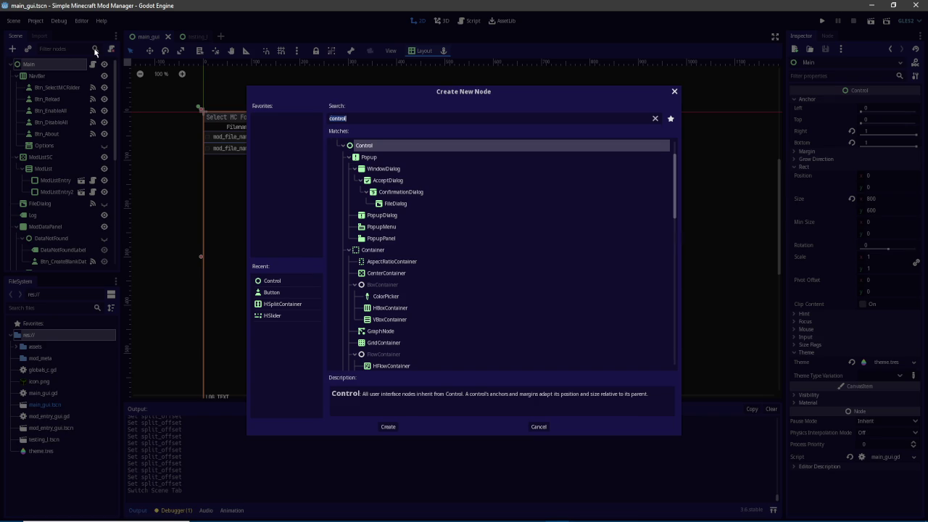
pyautogui.write('split')
pyautogui.press('Down')
pyautogui.press('Up')
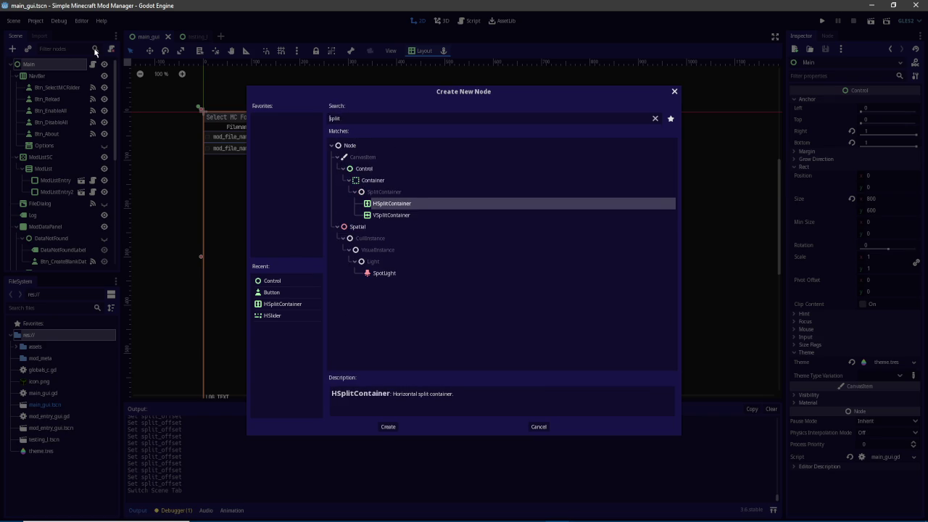
pyautogui.press('Return')
# Step: Move the HSplitContainer up the tree between Log and ModDataPanel
pyautogui.moveTo(45, 259)
pyautogui.mouseDown()
pyautogui.moveTo(43, 267)
pyautogui.moveTo(58, 150)
pyautogui.moveTo(52, 118)
pyautogui.mouseUp()
pyautogui.click(49, 131)
pyautogui.click(51, 122)
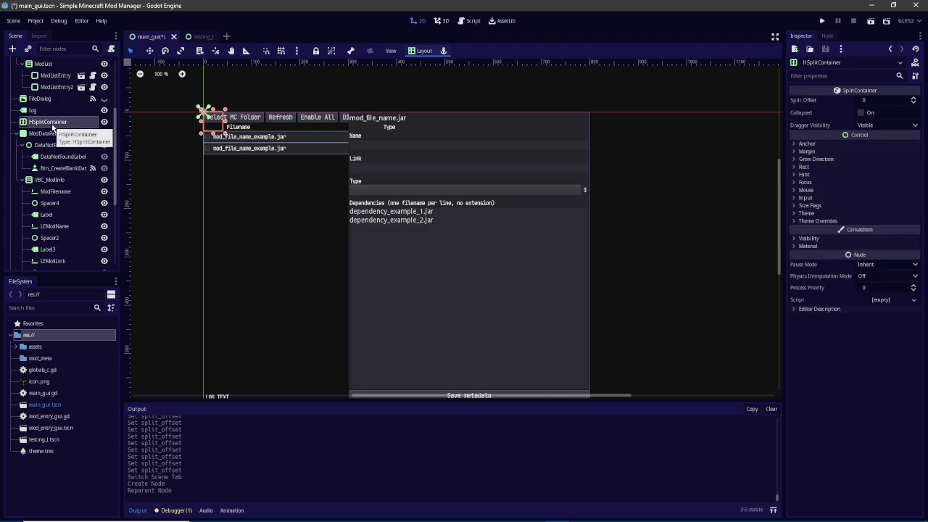
# Step: Rename the container to HSC_Details and move ModDataPanel inside it
pyautogui.doubleClick(51, 123)
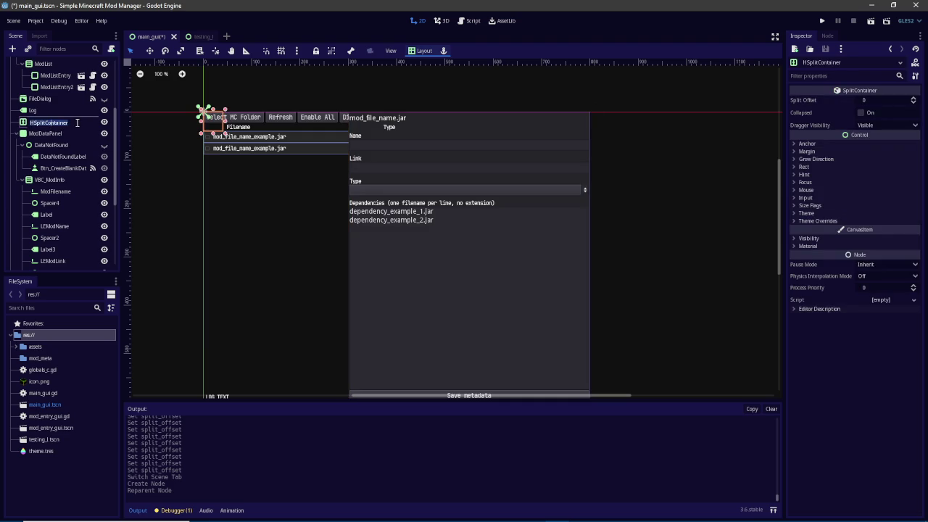
pyautogui.write('H')
pyautogui.write('De')
pyautogui.press('BackSpace')
pyautogui.press('BackSpace')
pyautogui.press('BackSpace')
pyautogui.write('Details')
pyautogui.press('Return')
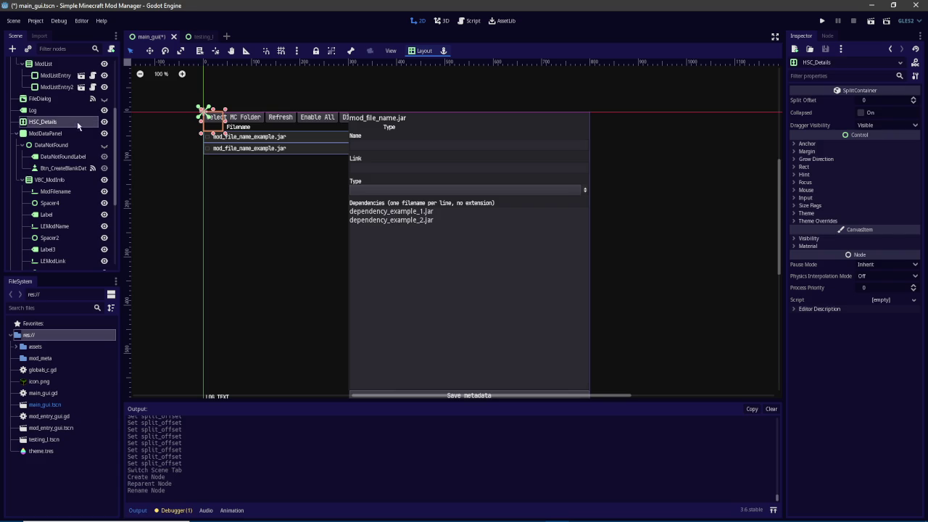
pyautogui.click(51, 133)
pyautogui.moveTo(51, 133); pyautogui.dragTo(49, 126)
pyautogui.click(49, 126)
# Step: Zero HSC_Details' right and bottom margins and set its right and bottom anchors to 1
pyautogui.click(808, 143)
pyautogui.click(832, 204)
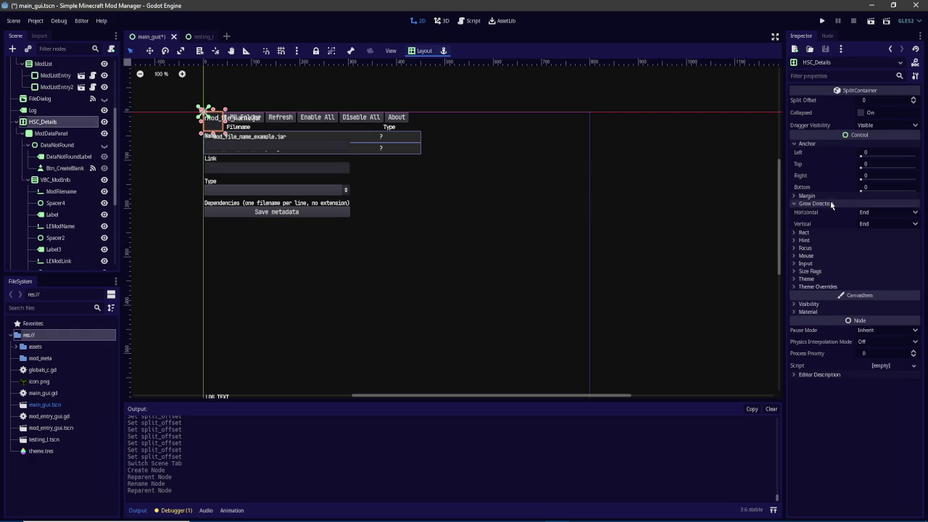
pyautogui.click(807, 195)
pyautogui.click(858, 229)
pyautogui.click(861, 240)
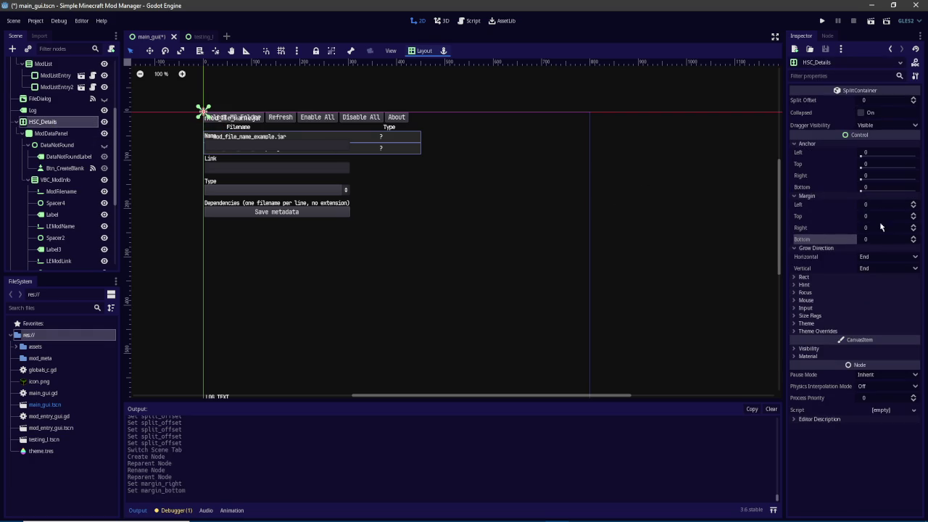
pyautogui.click(877, 178)
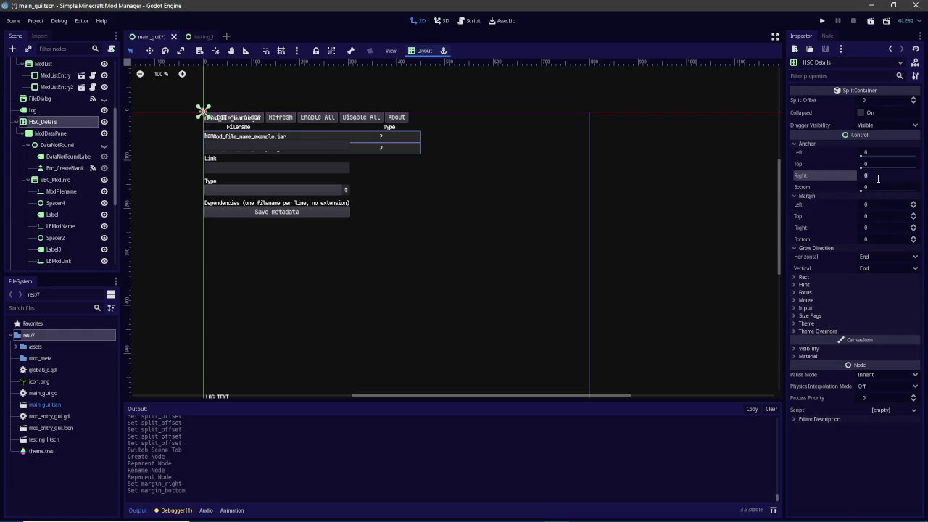
pyautogui.press('Tab')
pyautogui.write('1')
pyautogui.press('Return')
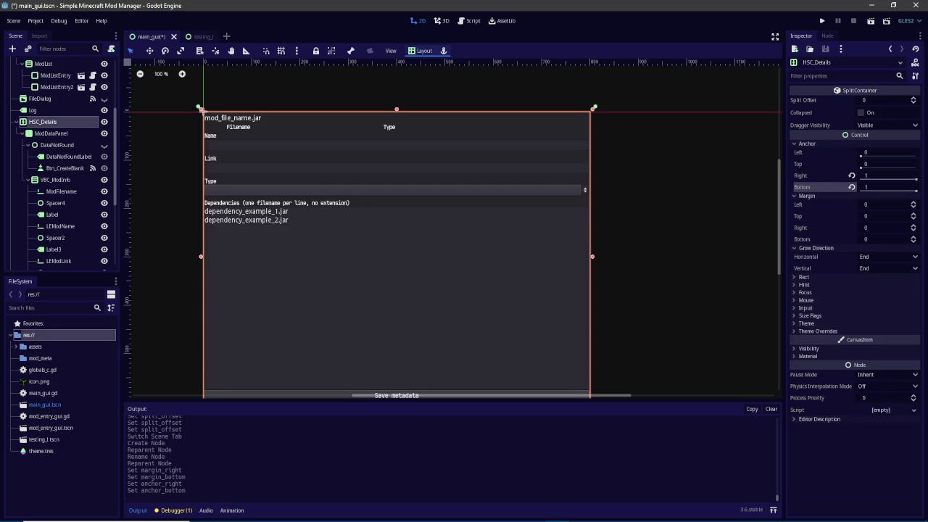
pyautogui.click(18, 50)
# Step: Create a Control named SpacerDummy and place it in HSC_Details above ModDataPanel
pyautogui.write('control')
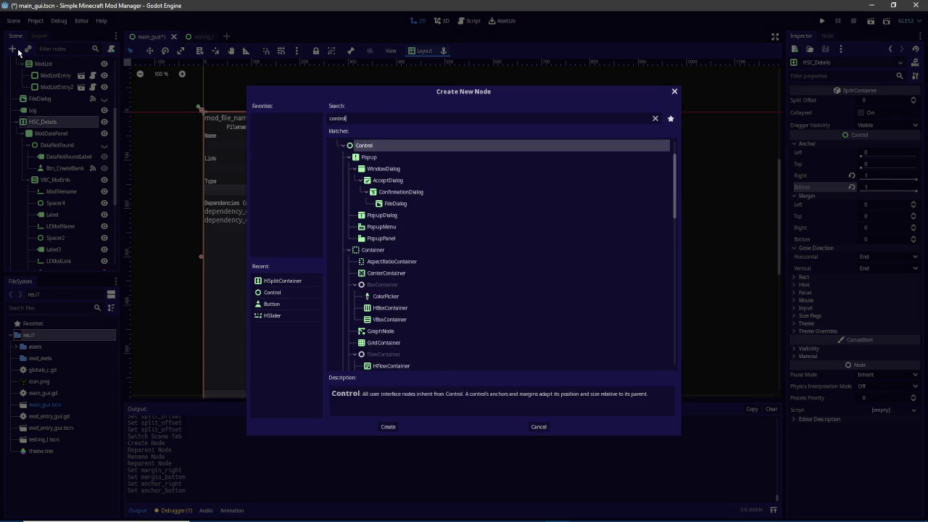
pyautogui.press('Return')
pyautogui.click(38, 255)
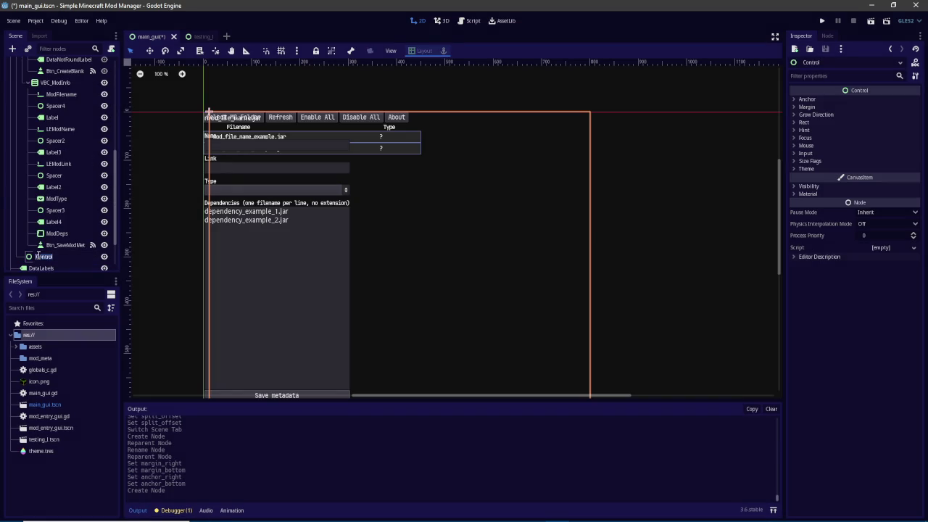
pyautogui.press('BackSpace')
pyautogui.write('ummy')
pyautogui.press('Return')
pyautogui.moveTo(45, 256)
pyautogui.mouseDown()
pyautogui.moveTo(69, 142)
pyautogui.moveTo(62, 147)
pyautogui.mouseUp()
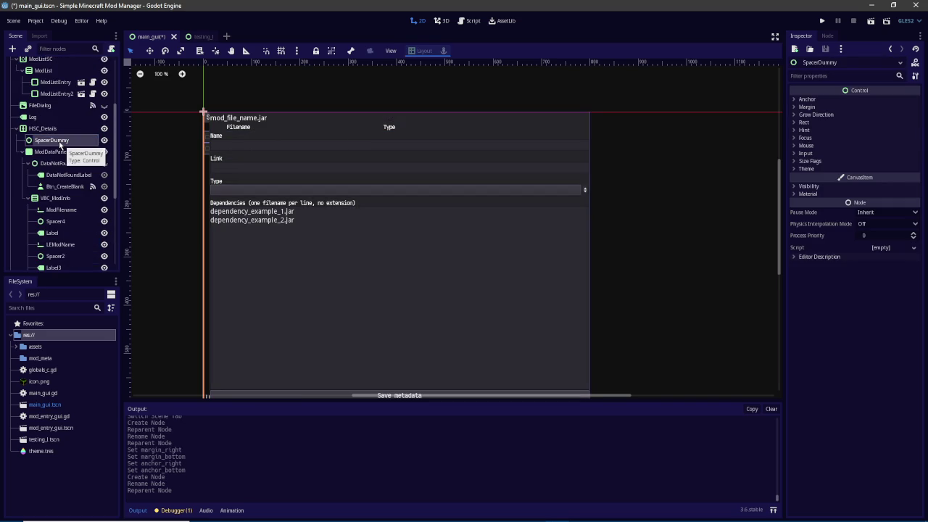
# Step: Widen the left side of HSC_Details to a split offset of 462
pyautogui.click(54, 129)
pyautogui.moveTo(866, 100)
pyautogui.mouseDown()
pyautogui.moveTo(915, 100)
pyautogui.moveTo(878, 100)
pyautogui.mouseUp()
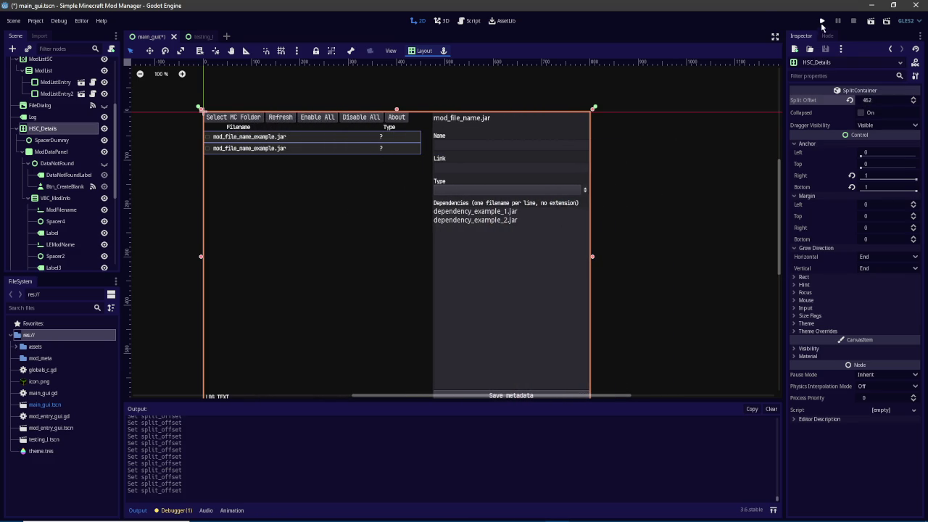
pyautogui.scroll(5, 99, 97)
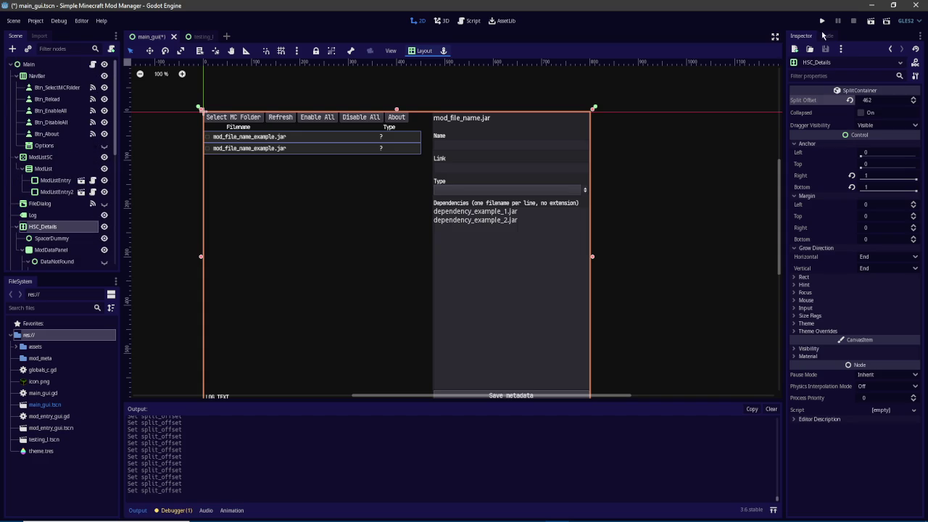
# Step: Run the project, stop it at the null-instance error, and select the $ModDataPanel path
pyautogui.click(823, 22)
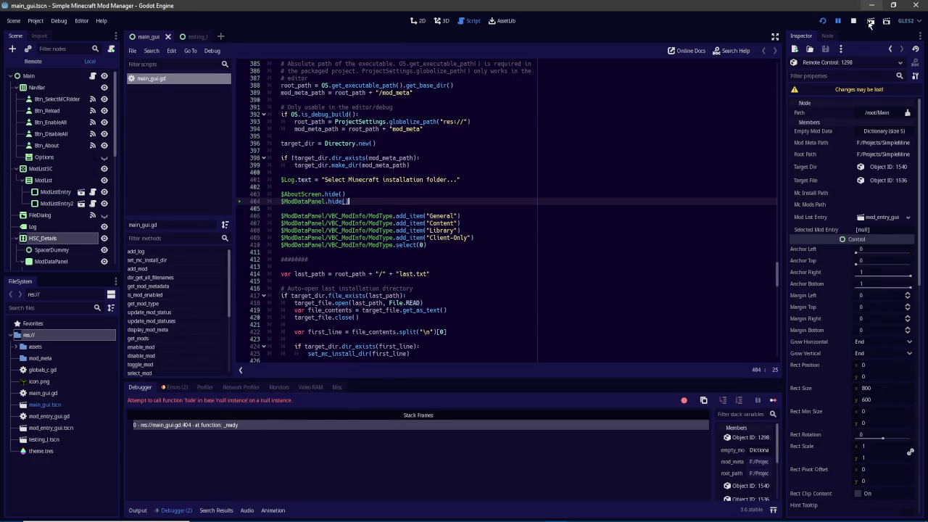
pyautogui.press('F8')
pyautogui.moveTo(392, 216); pyautogui.dragTo(284, 216)
pyautogui.moveTo(395, 216); pyautogui.dragTo(282, 216)
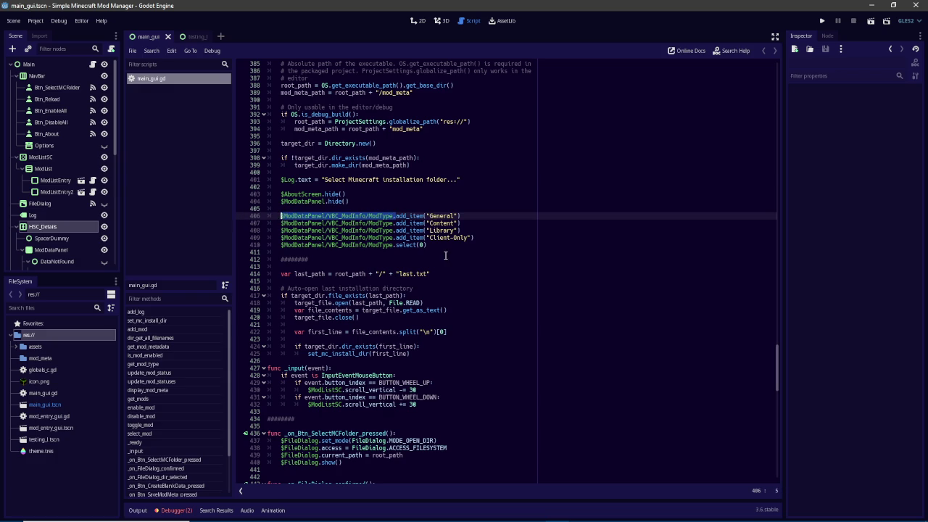
# Step: Scroll main_gui.gd back to the top of the script
pyautogui.moveTo(778, 367)
pyautogui.mouseDown()
pyautogui.moveTo(778, 340)
pyautogui.moveTo(774, 371)
pyautogui.mouseUp()
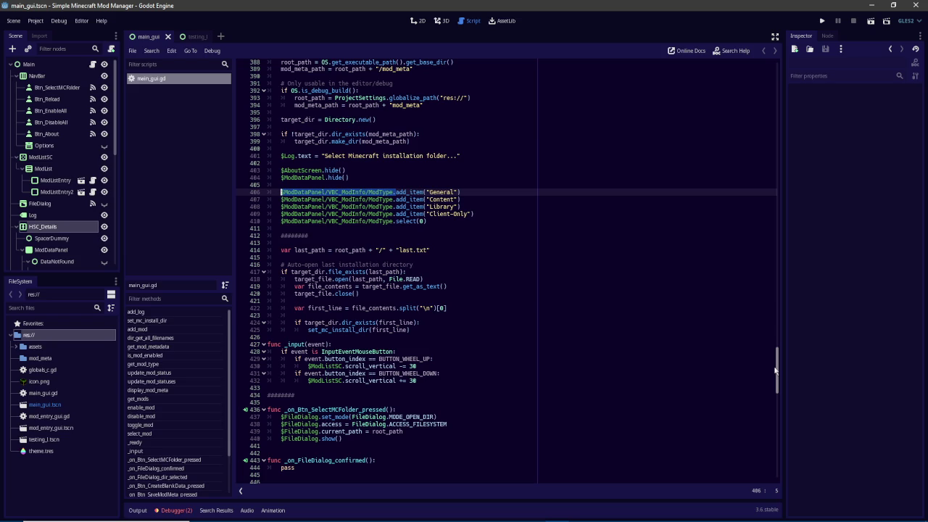
pyautogui.scroll(4, 774, 371)
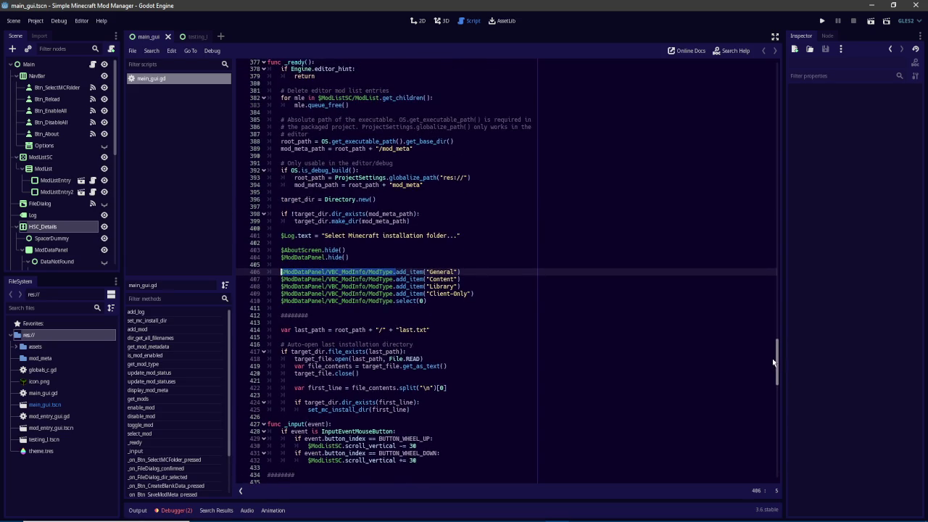
pyautogui.scroll(2, 434, 282)
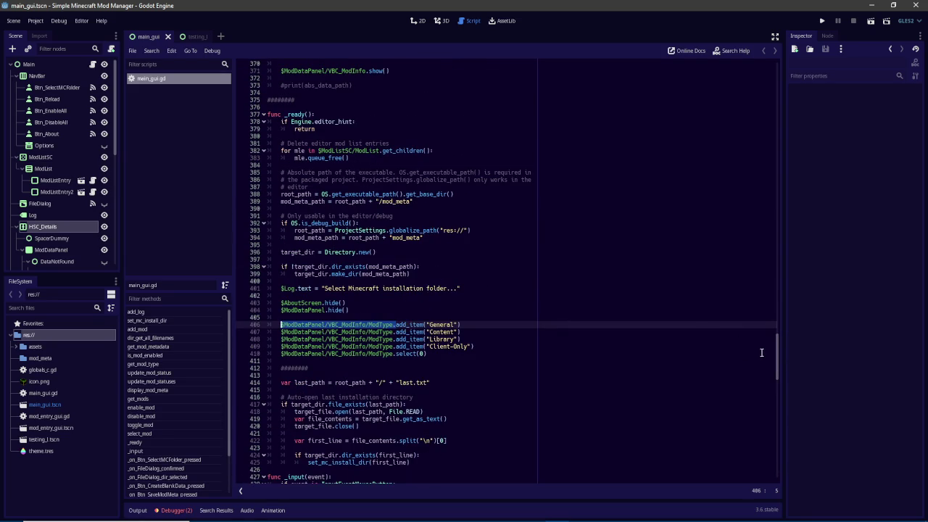
pyautogui.moveTo(780, 348)
pyautogui.mouseDown()
pyautogui.moveTo(779, 404)
pyautogui.moveTo(779, 193)
pyautogui.moveTo(793, 70)
pyautogui.moveTo(836, 460)
pyautogui.moveTo(823, 363)
pyautogui.moveTo(823, 78)
pyautogui.mouseUp()
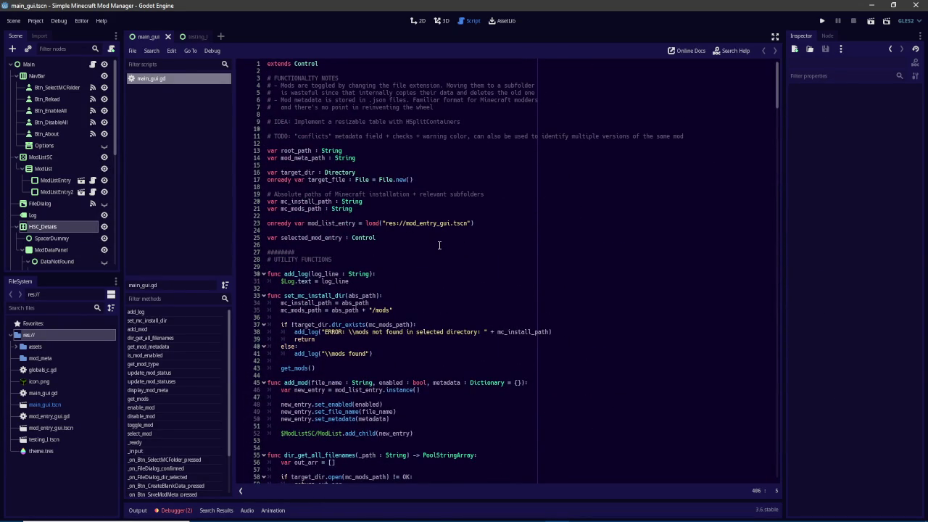
# Step: Insert a '#######' divider and a '# References' comment after line 26
pyautogui.click(478, 247)
pyautogui.press('Return')
pyautogui.press('Return')
pyautogui.press('Up')
pyautogui.write('#######')
pyautogui.press('Return')
pyautogui.write('# S')
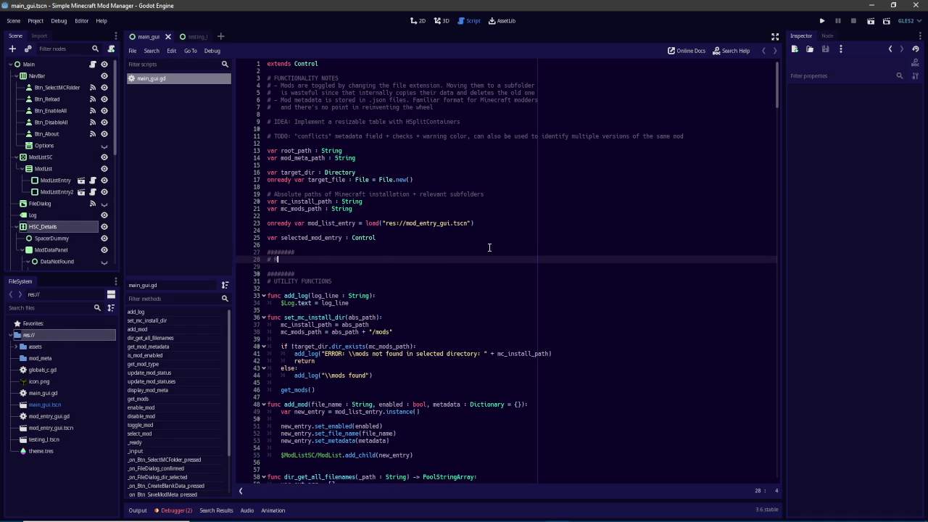
pyautogui.press('BackSpace')
pyautogui.write('References')
pyautogui.press('Return')
pyautogui.press('Return')
# Step: Declare 'var mod_data_panel : Control' below the References comment, caret at line end
pyautogui.write('var')
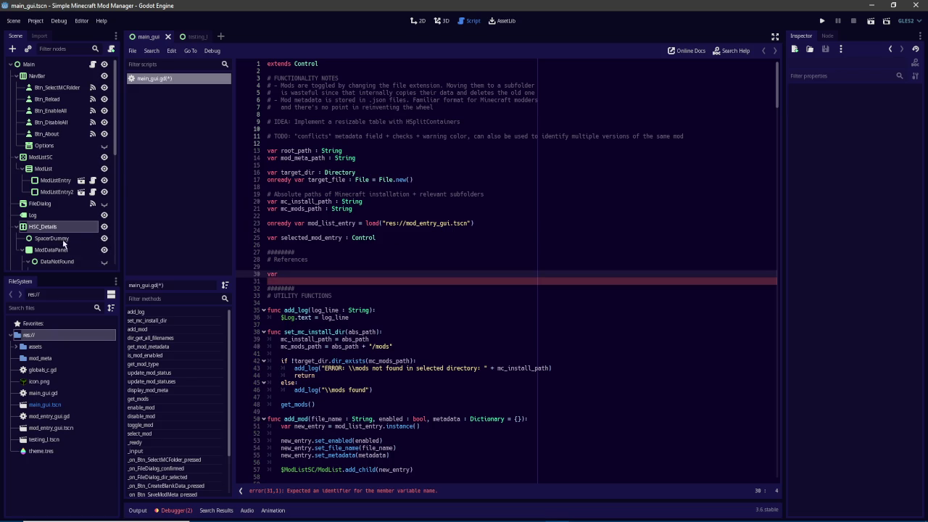
pyautogui.write(' mod_data_panel : Control =')
pyautogui.doubleClick(352, 274)
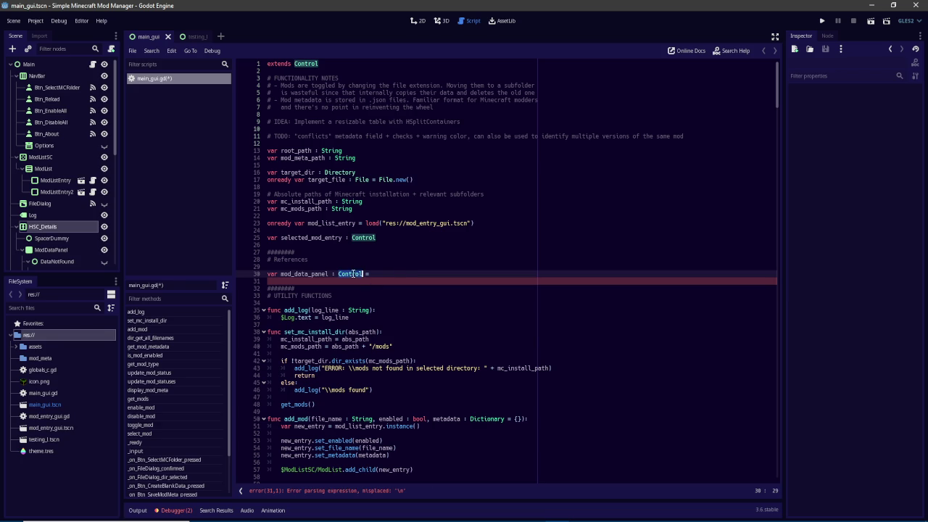
pyautogui.click(362, 274)
pyautogui.click(412, 273)
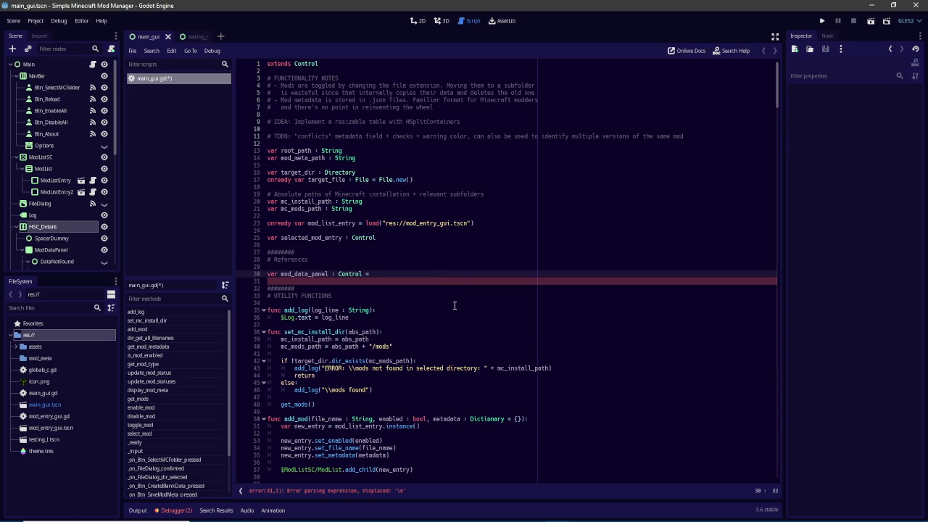
# Step: Declare line 30 as 'onready var mod_data_panel : Control = $HSC_Details/ModDataPanel'
pyautogui.scroll(-10, 454, 305)
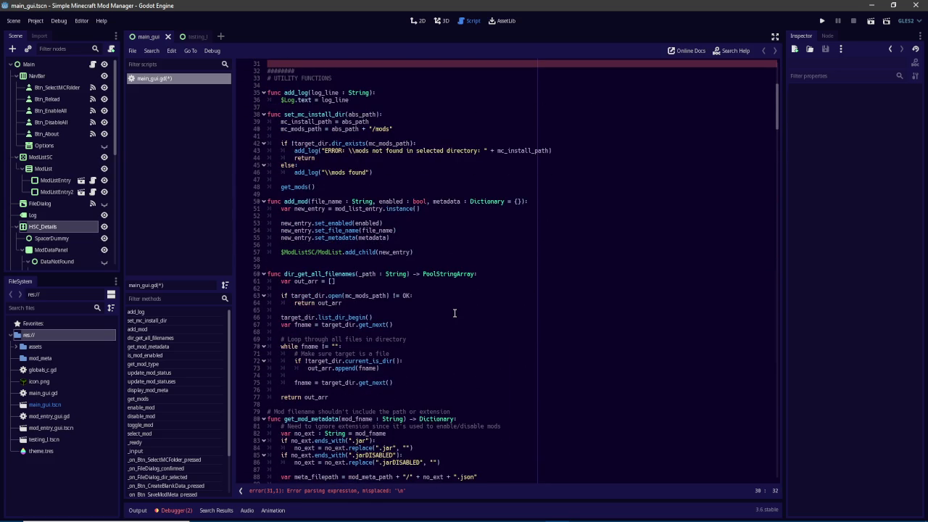
pyautogui.scroll(6, 455, 313)
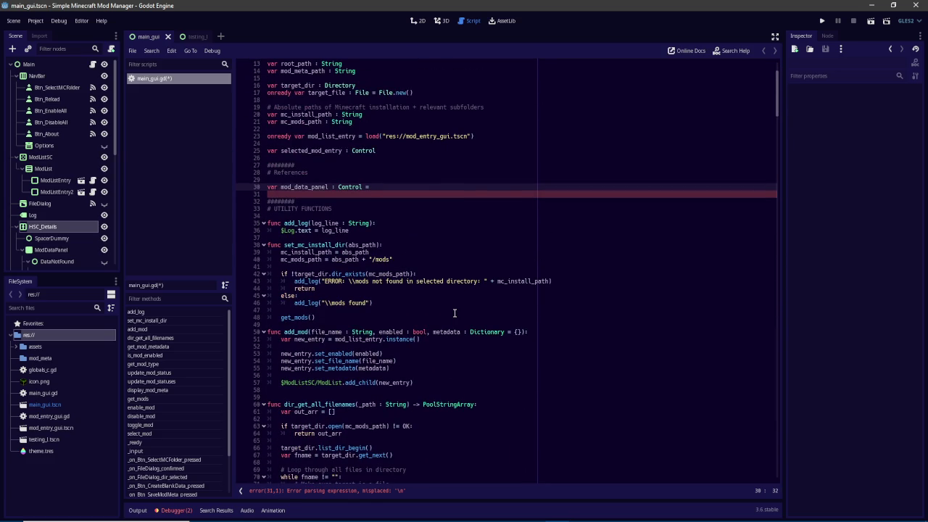
pyautogui.scroll(-6, 454, 313)
pyautogui.scroll(2, 455, 317)
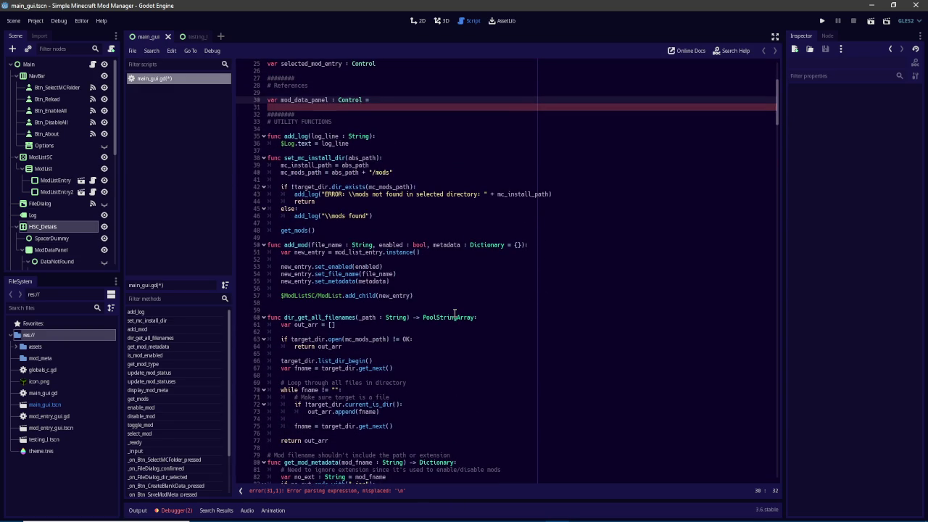
pyautogui.press('Home')
pyautogui.write('onready var mod_data_panel : Control = ')
pyautogui.write('$')
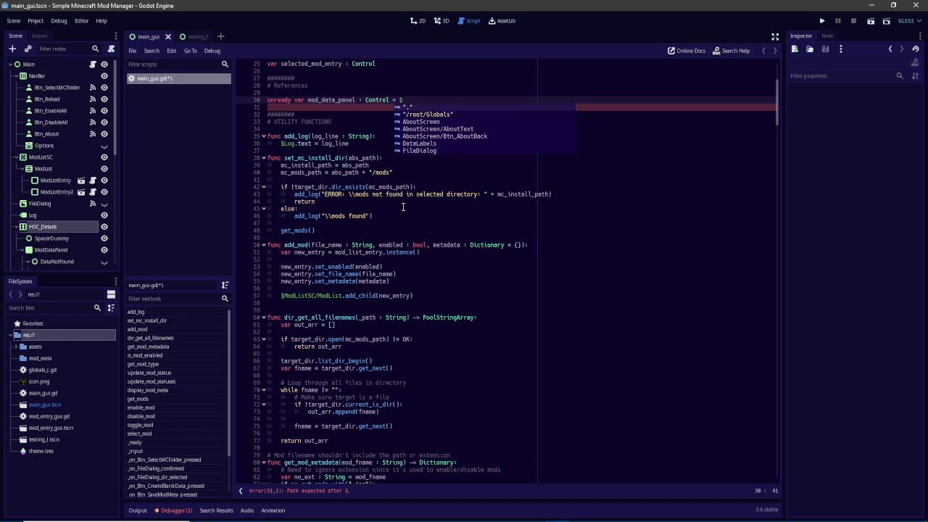
pyautogui.write('HSC_Details/ModDataPanel')
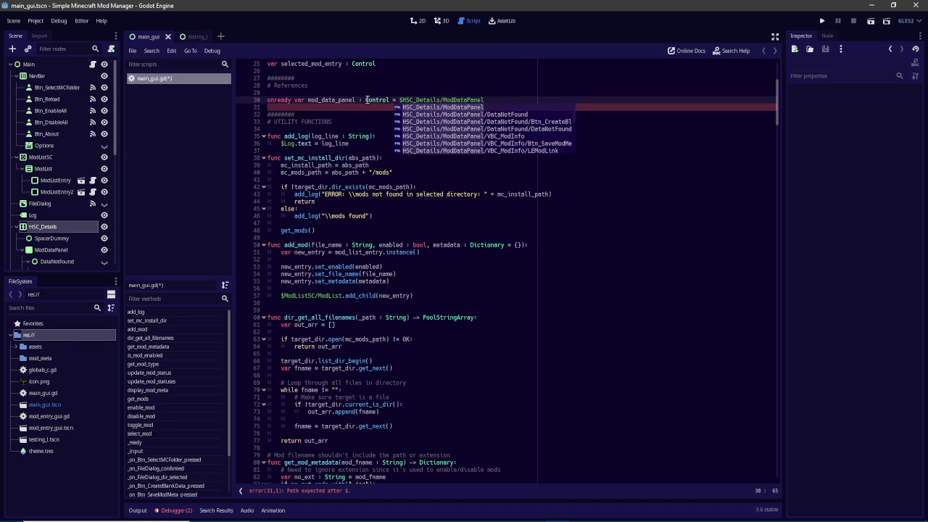
# Step: Select the mod_data_panel name and search the script for 'moddatapanel'
pyautogui.press('Escape')
pyautogui.doubleClick(339, 101)
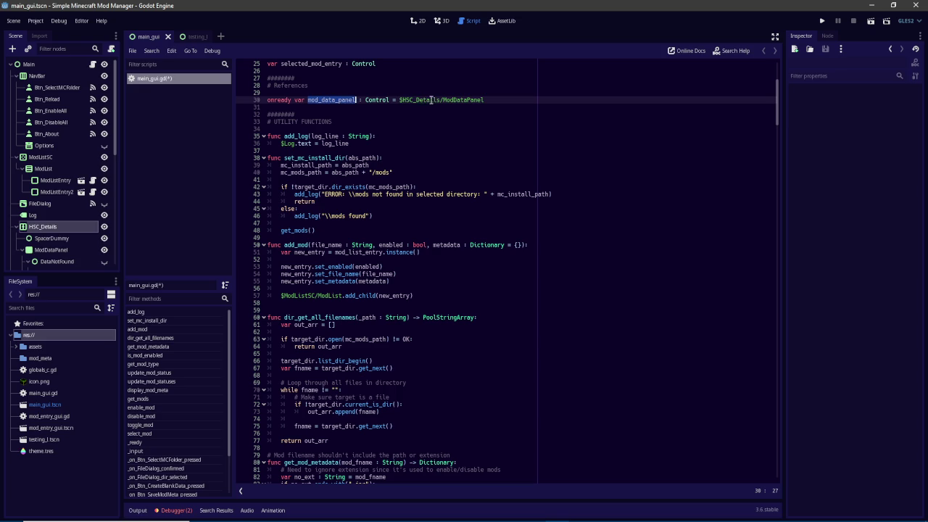
pyautogui.hotkey('ctrl', 'f')
pyautogui.write('moddatapanel')
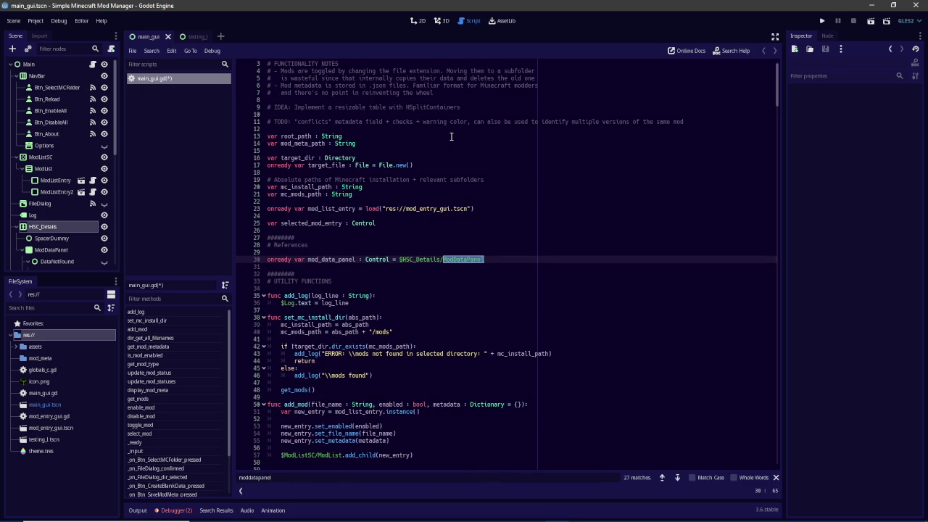
# Step: Replace $ModDataPanel with mod_data_panel in select_mod's show call on line 356
pyautogui.press('Return')
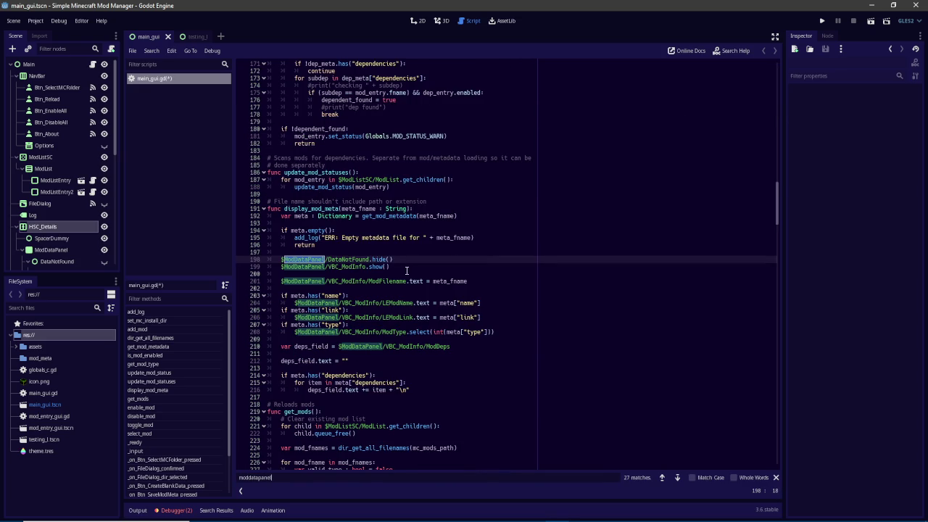
pyautogui.press('Return')
pyautogui.press('Return')
pyautogui.press('Return')
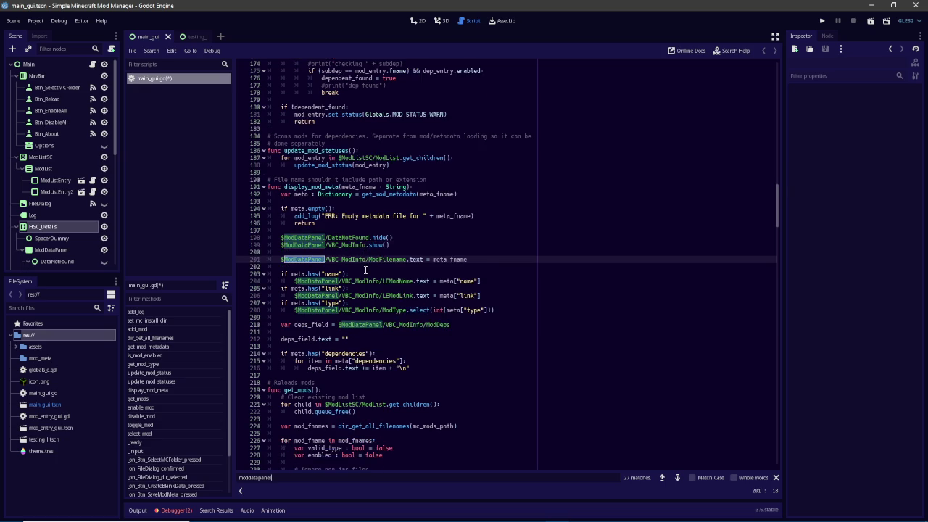
pyautogui.press('Return')
pyautogui.press('Return')
pyautogui.press('Return')
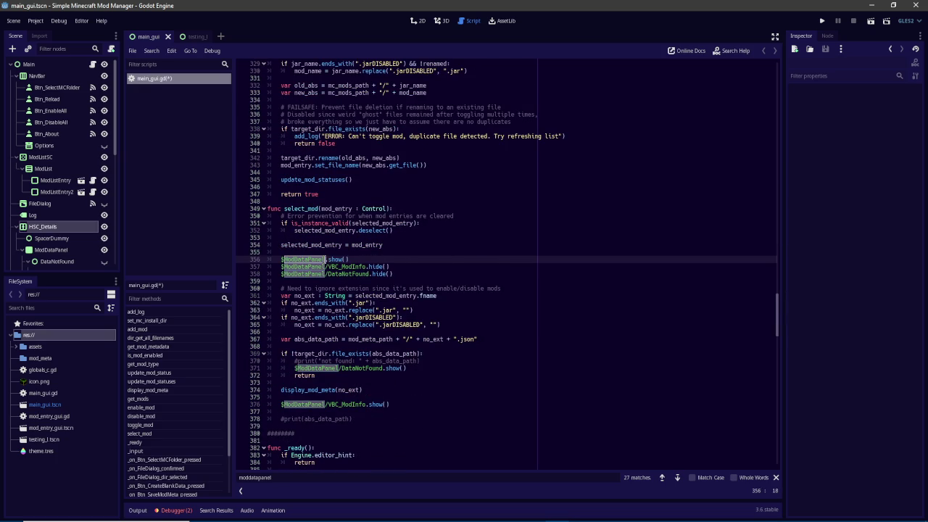
pyautogui.press('BackSpace')
pyautogui.press('BackSpace')
pyautogui.write('mod_data_panel')
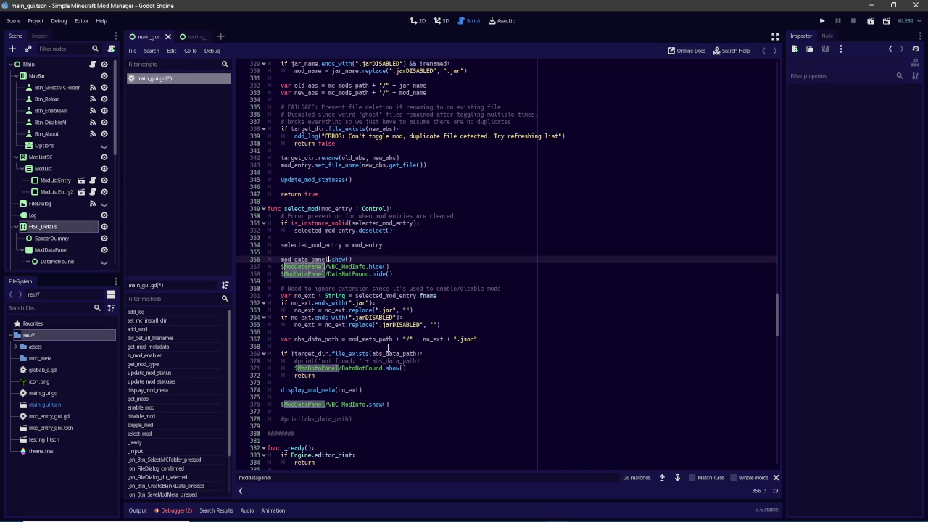
# Step: Replace $ModDataPanel with mod_data_panel in _ready's hide call on line 409
pyautogui.scroll(-12, 397, 376)
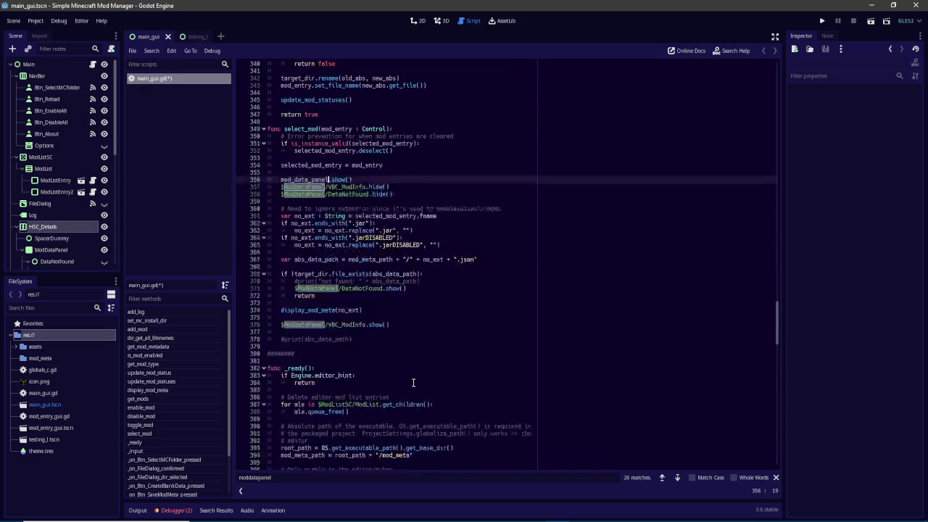
pyautogui.scroll(-1, 413, 382)
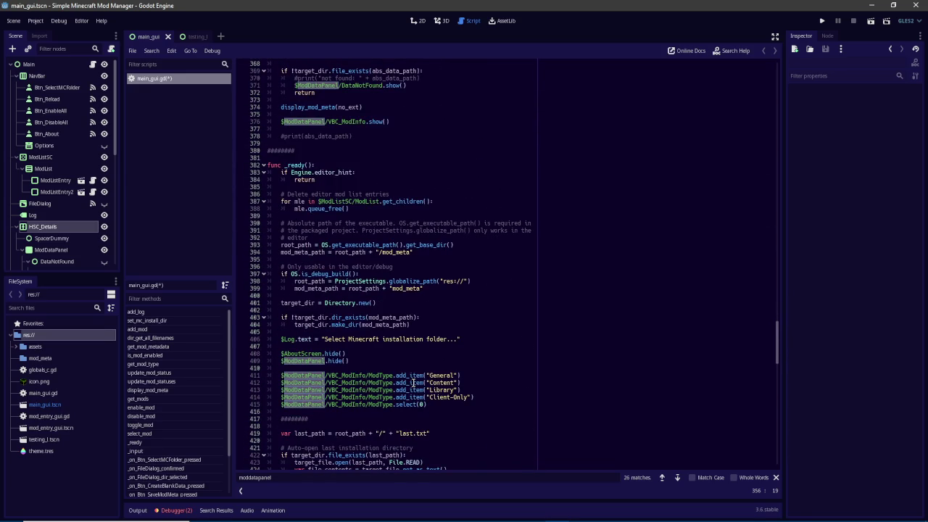
pyautogui.click(329, 365)
pyautogui.moveTo(329, 365); pyautogui.dragTo(278, 360)
pyautogui.write('mod_data_panel')
pyautogui.scroll(-12, 335, 391)
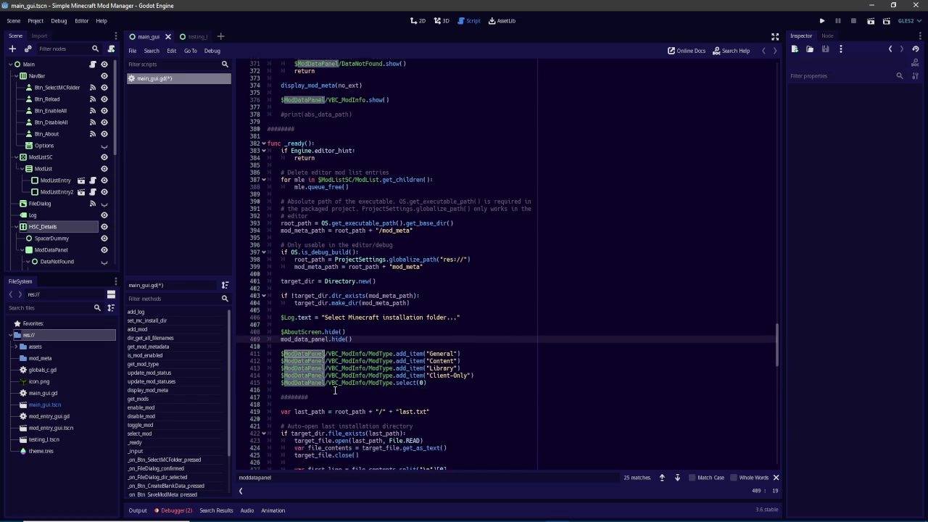
pyautogui.scroll(-20, 335, 390)
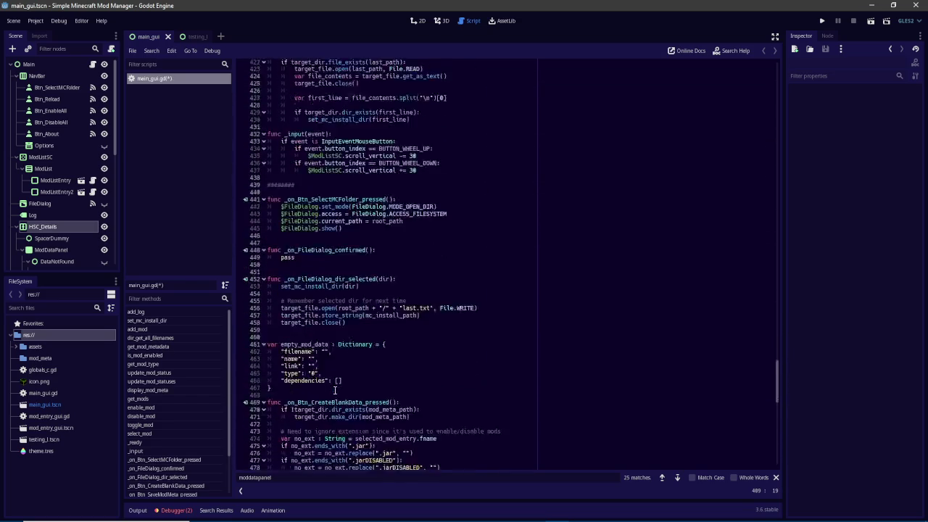
pyautogui.scroll(-7, 334, 390)
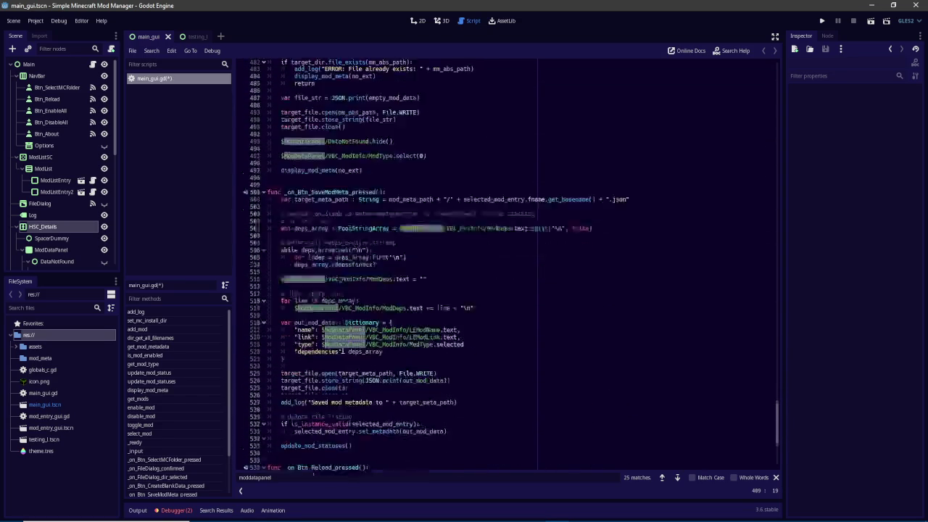
pyautogui.scroll(-4, 342, 350)
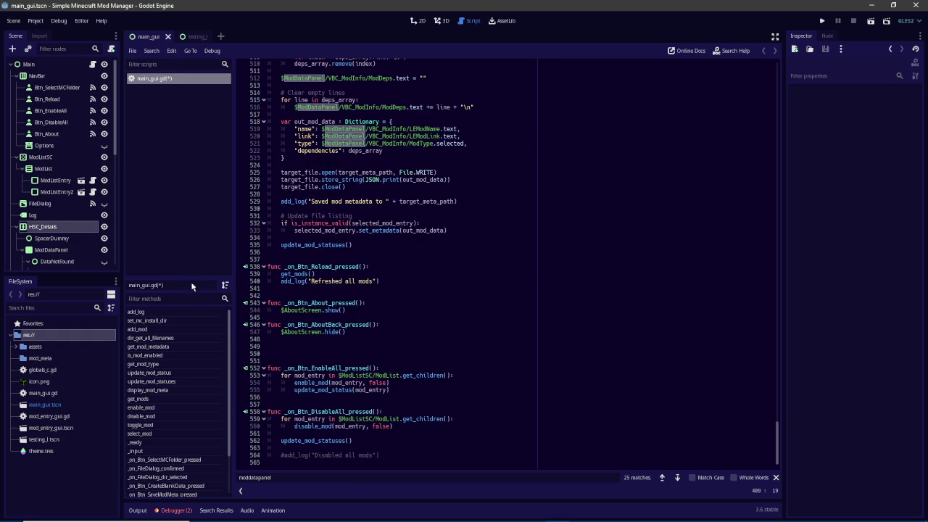
# Step: Scroll the script and Scene dock to review remaining ModDataPanel path uses and ModDataPanel's children
pyautogui.scroll(5, 561, 343)
pyautogui.moveTo(779, 442)
pyautogui.mouseDown()
pyautogui.moveTo(773, 190)
pyautogui.moveTo(753, 105)
pyautogui.moveTo(744, 152)
pyautogui.mouseUp()
pyautogui.scroll(-2, 744, 153)
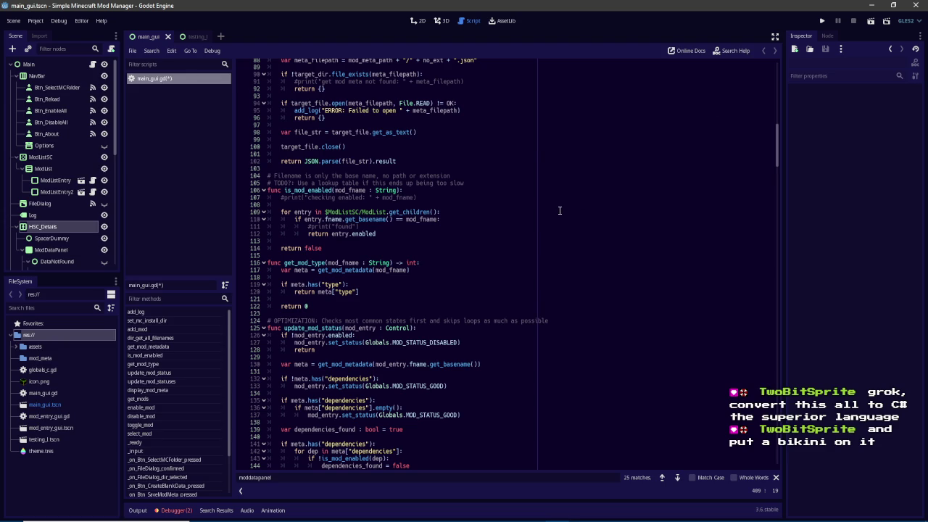
pyautogui.scroll(-1, 556, 217)
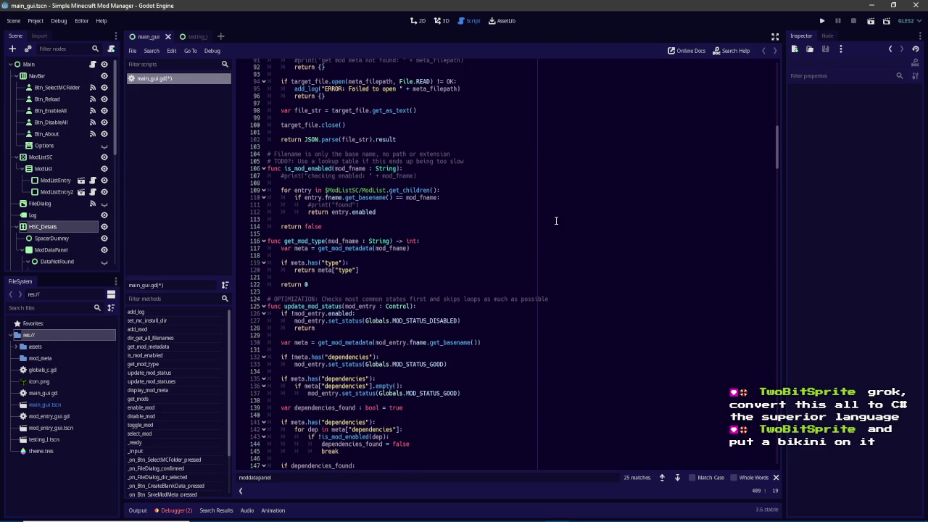
pyautogui.scroll(-8, 556, 220)
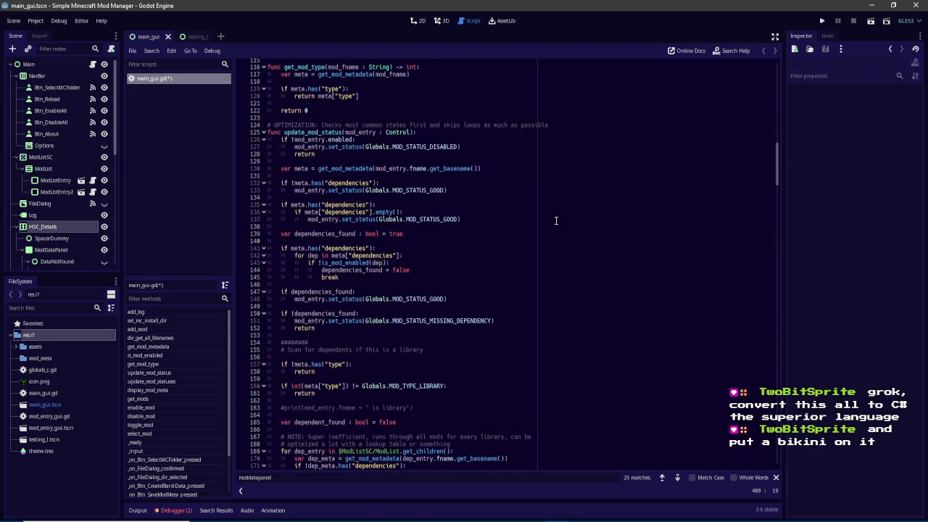
pyautogui.scroll(11, 556, 220)
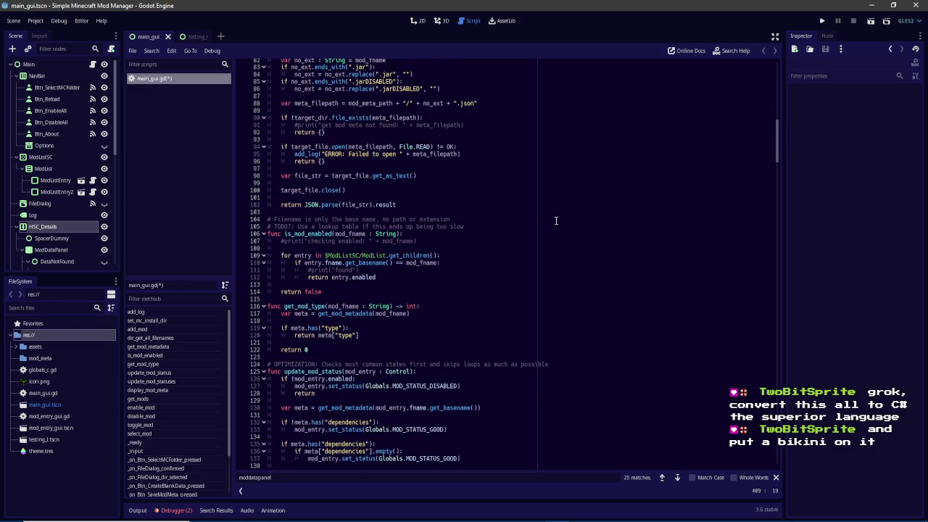
pyautogui.scroll(15, 556, 220)
pyautogui.scroll(12, 556, 220)
pyautogui.scroll(-5, 556, 221)
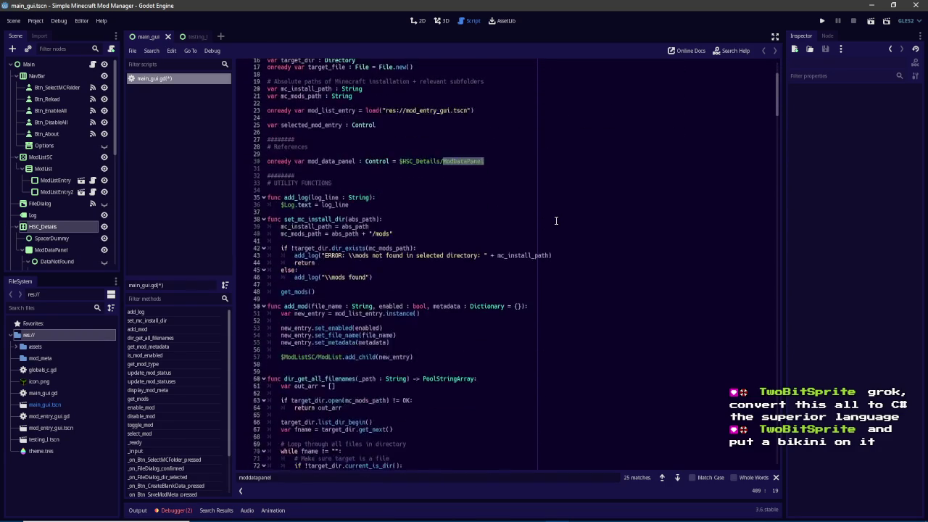
pyautogui.scroll(-3, 556, 220)
pyautogui.moveTo(777, 108); pyautogui.dragTo(780, 221)
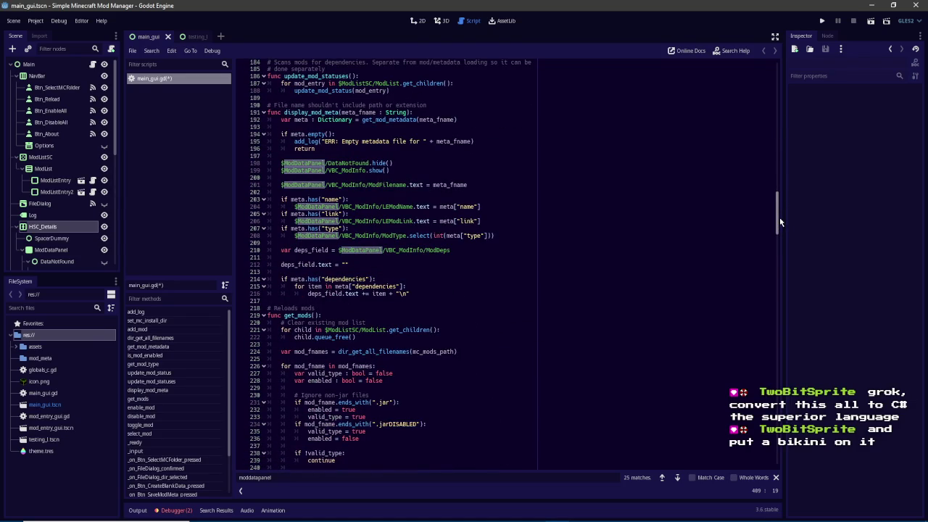
pyautogui.scroll(-5, 66, 188)
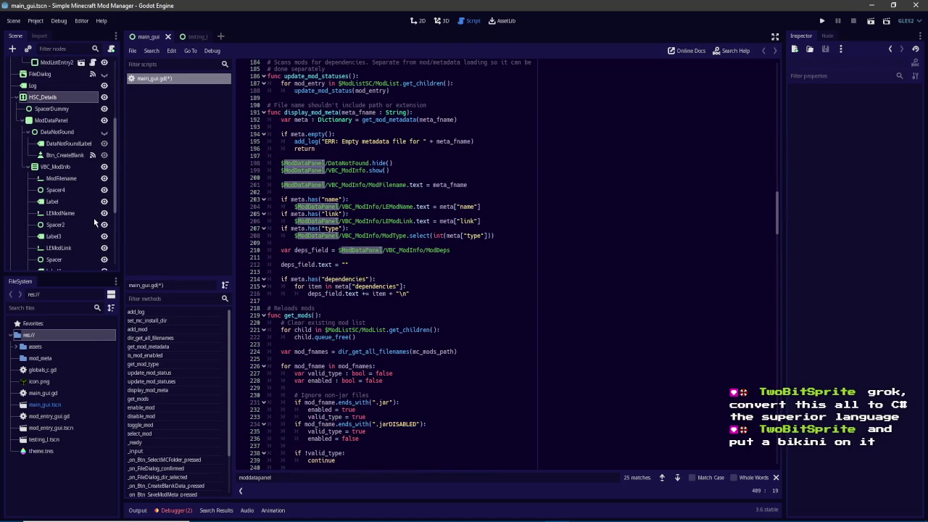
# Step: Add 'onready var data_not_found : Control = $HSC_Details/ModDataPanel/DataNotFound' on line 31
pyautogui.click(56, 132)
pyautogui.scroll(3, 652, 218)
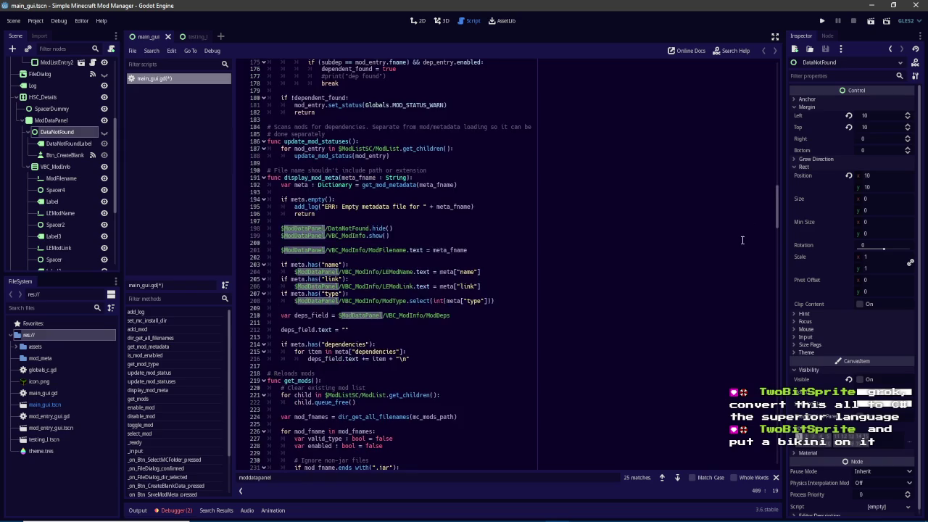
pyautogui.moveTo(780, 206); pyautogui.dragTo(780, 70)
pyautogui.click(506, 278)
pyautogui.press('Return')
pyautogui.press('Up')
pyautogui.write('onready var ')
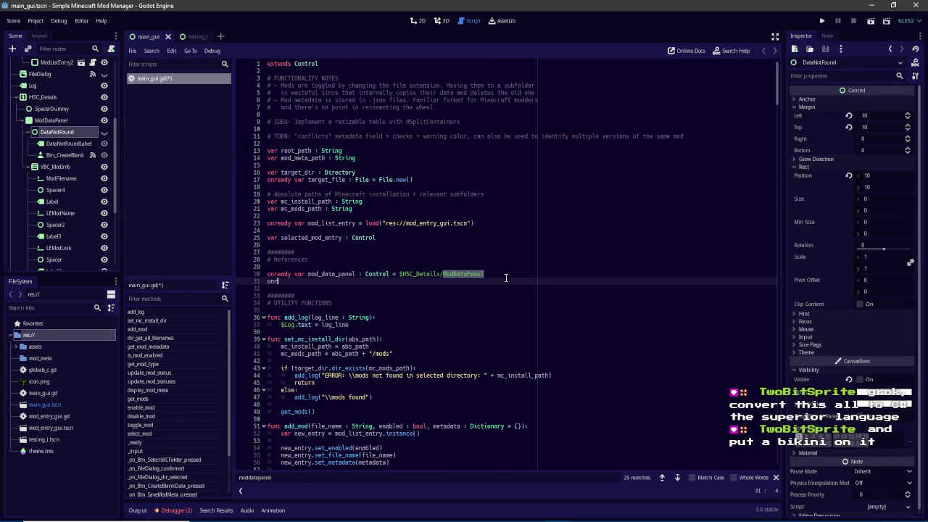
pyautogui.write('data_not_found : C')
pyautogui.write('ontrol = $DataNotFou')
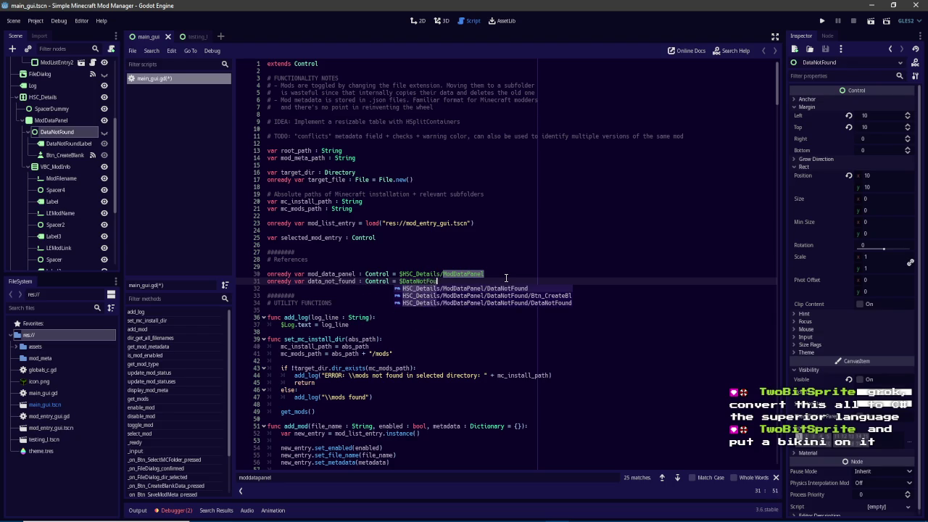
pyautogui.press('Return')
pyautogui.press('Escape')
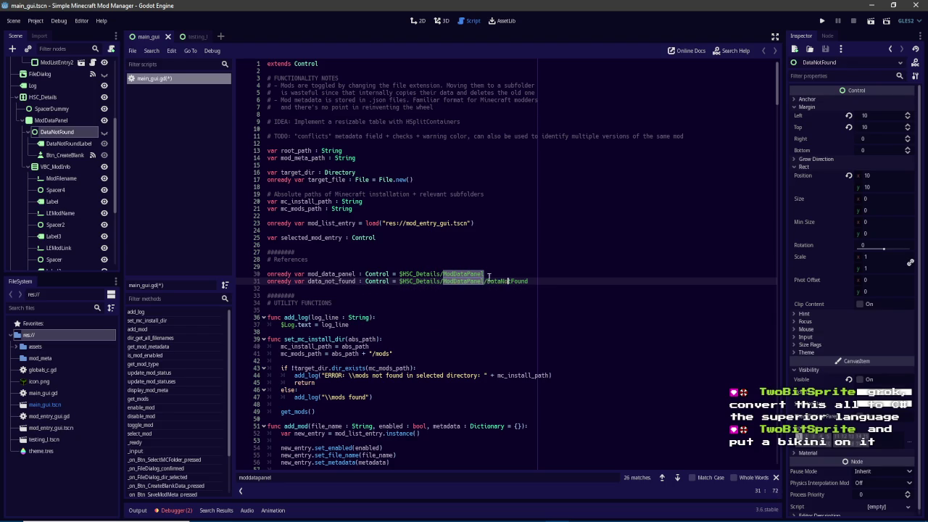
pyautogui.doubleClick(328, 281)
# Step: Search 'datanotfound' and replace the DataNotFound paths on lines 199 and 359 with data_not_found
pyautogui.hotkey('ctrl', 'f')
pyautogui.write('datanot')
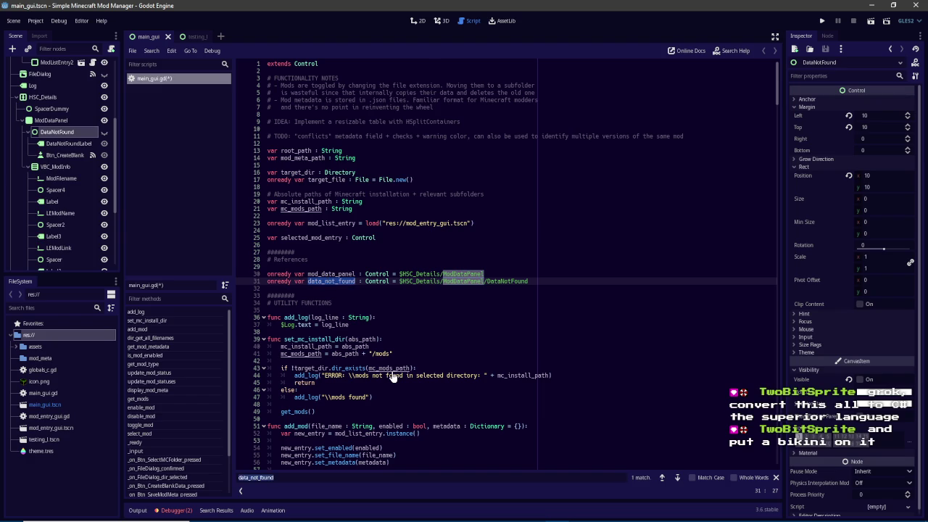
pyautogui.write('found')
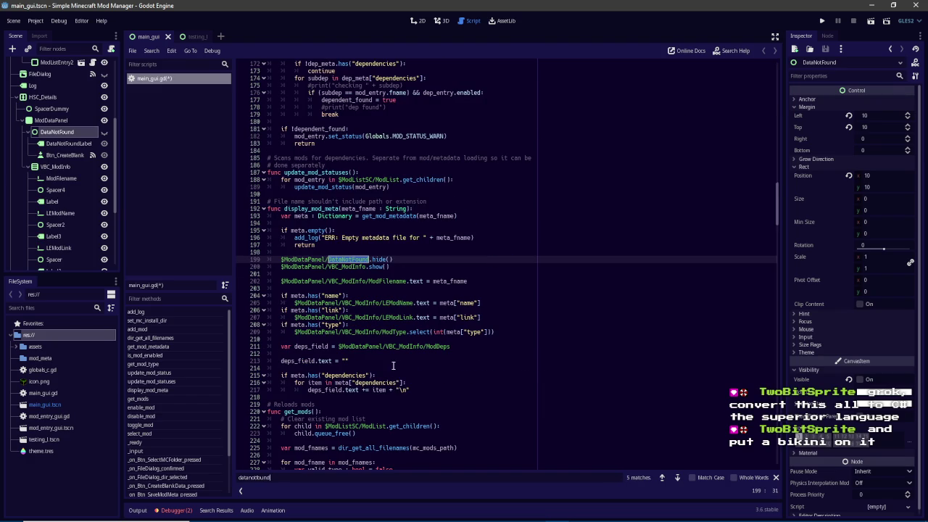
pyautogui.click(280, 259)
pyautogui.write('data_not_found')
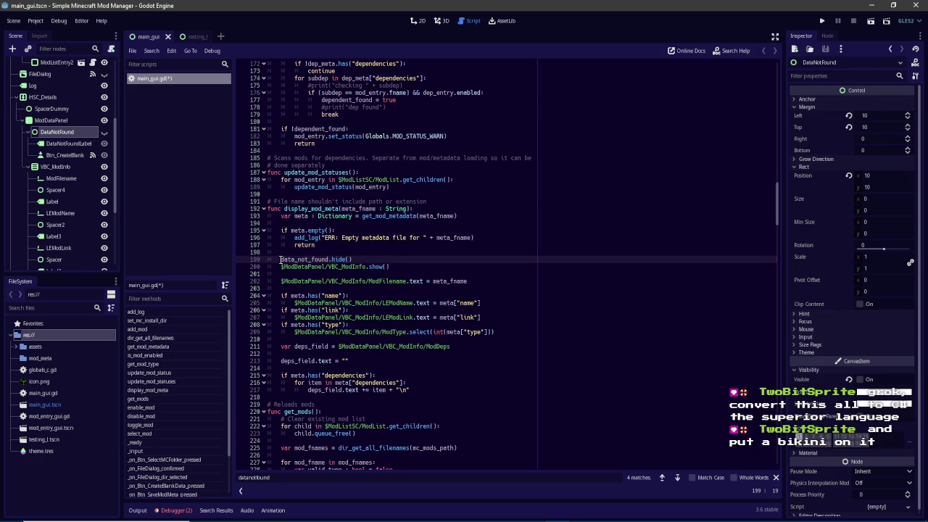
pyautogui.click(314, 478)
pyautogui.press('Return')
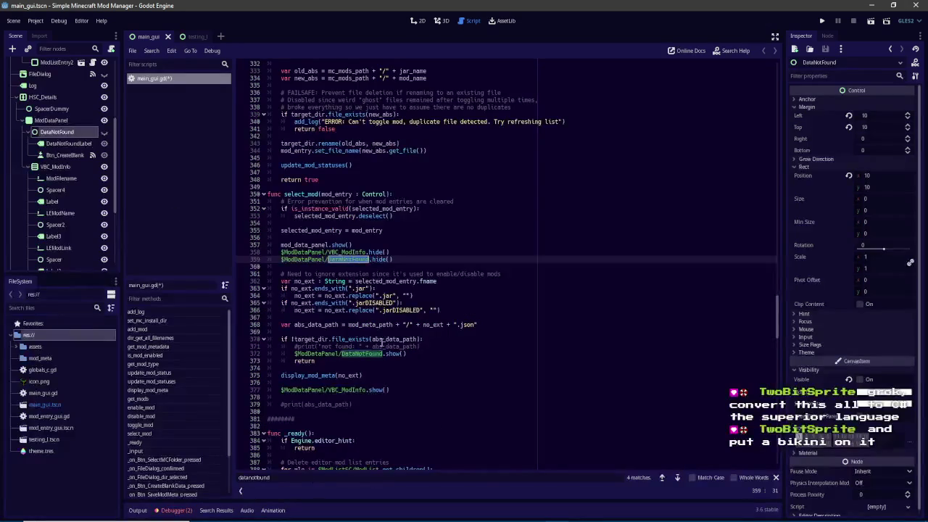
pyautogui.hotkey('ctrl', 'shift', 'Left')
pyautogui.hotkey('ctrl', 'shift', 'Left')
pyautogui.write('data_not_found')
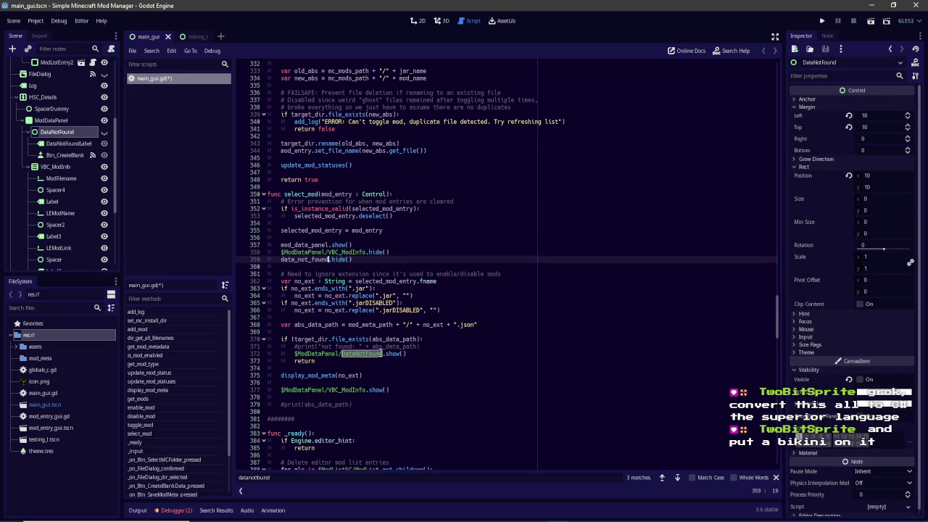
# Step: Replace the DataNotFound paths on lines 372 and 494 with data_not_found, then save main_gui.gd
pyautogui.click(317, 354)
pyautogui.hotkey('ctrl', 'Left')
pyautogui.hotkey('ctrl', 'shift', 'Right')
pyautogui.hotkey('ctrl', 'shift', 'Right')
pyautogui.hotkey('ctrl', 'shift', 'Right')
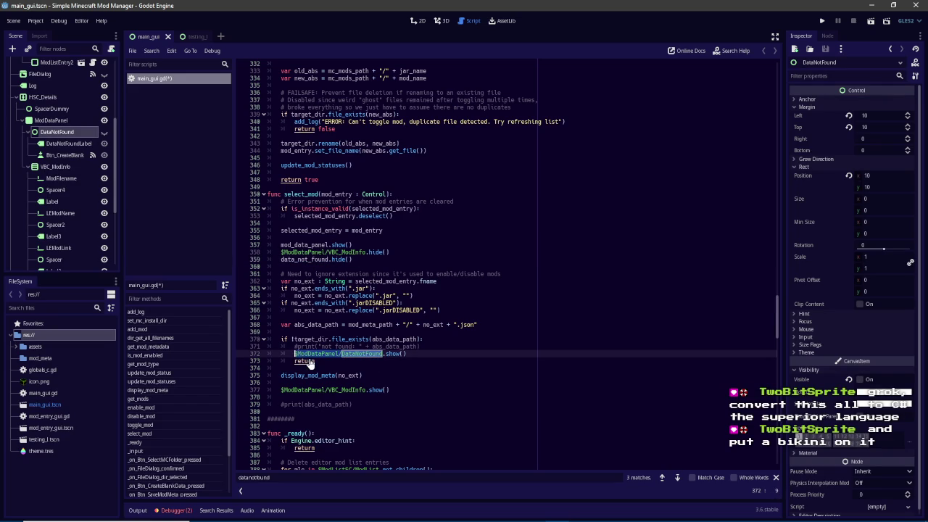
pyautogui.write('data_not_found')
pyautogui.click(346, 472)
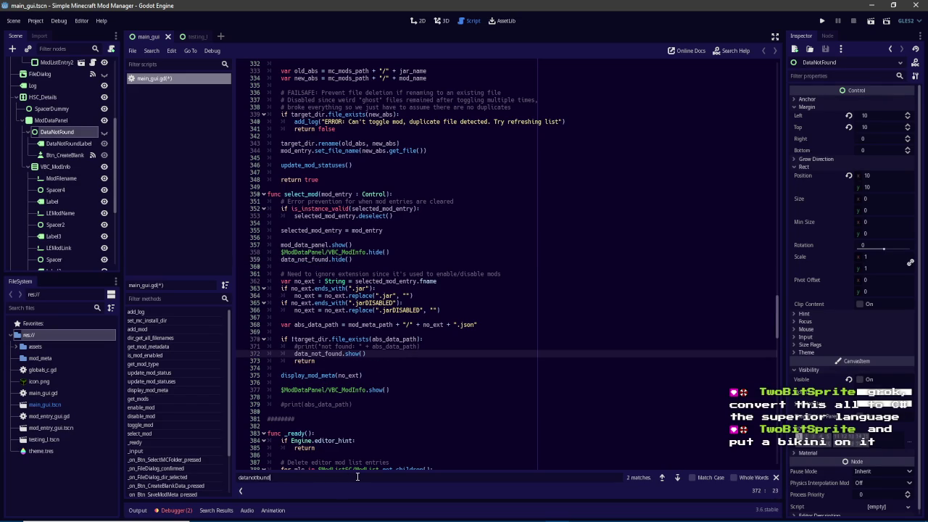
pyautogui.press('Return')
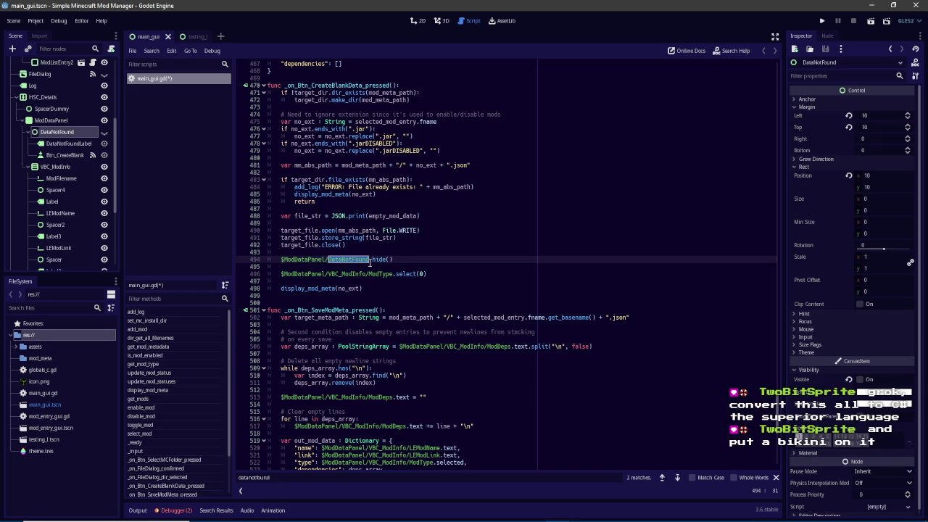
pyautogui.click(281, 259)
pyautogui.hotkey('ctrl', 'shift', 'Right')
pyautogui.hotkey('ctrl', 'shift', 'Right')
pyautogui.hotkey('ctrl', 'shift', 'Right')
pyautogui.write('data_not_found')
pyautogui.click(352, 477)
pyautogui.press('Return')
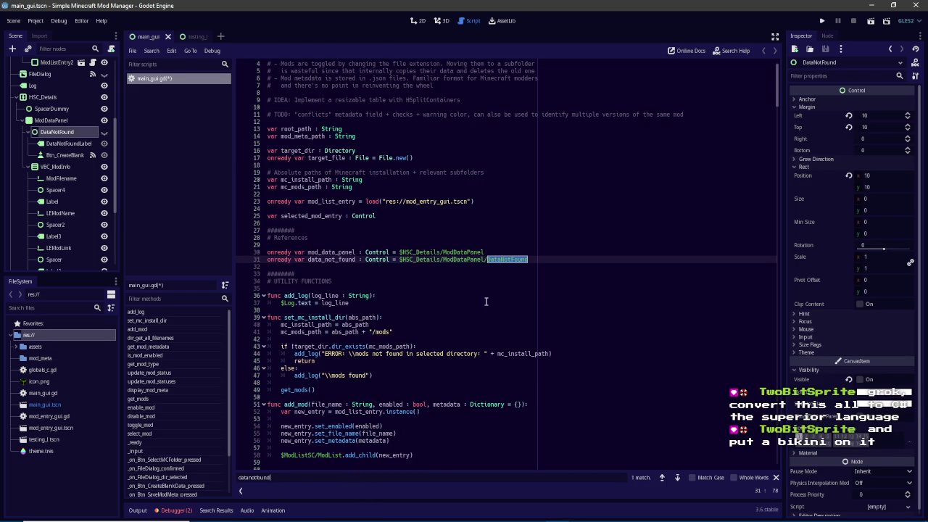
pyautogui.hotkey('ctrl', 's')
# Step: Run the project and select ModType on the failing line 412
pyautogui.scroll(-3, 479, 239)
pyautogui.click(821, 20)
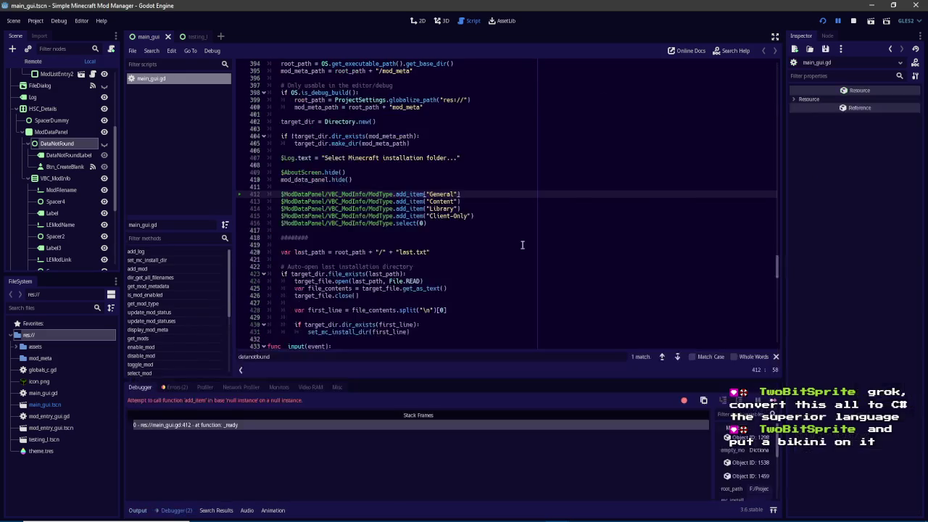
pyautogui.doubleClick(384, 194)
# Step: Insert a new line below the data_not_found reference
pyautogui.moveTo(775, 270); pyautogui.dragTo(780, 72)
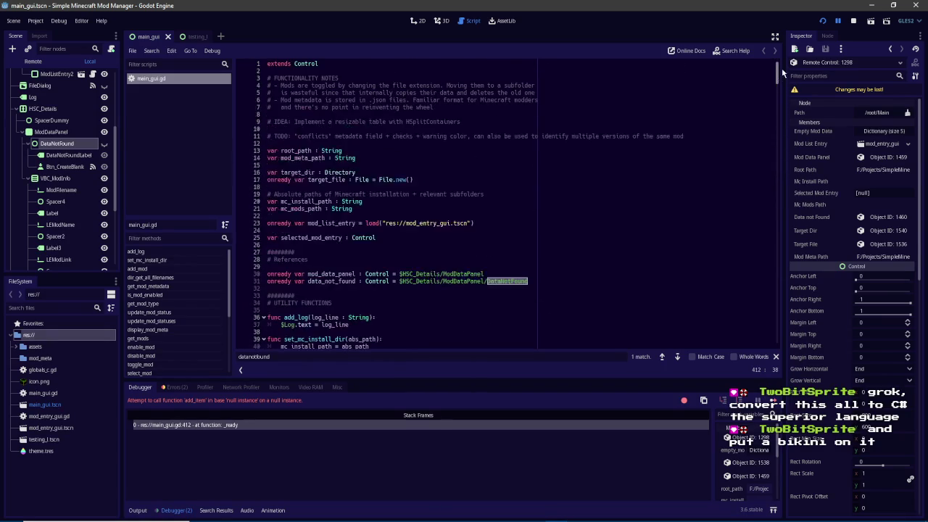
pyautogui.scroll(-2, 555, 241)
pyautogui.click(555, 241)
pyautogui.press('Return')
# Step: Declare 'onready var md_mod_type : Control' on line 32, retyping its ModType node path
pyautogui.write('onready var md_')
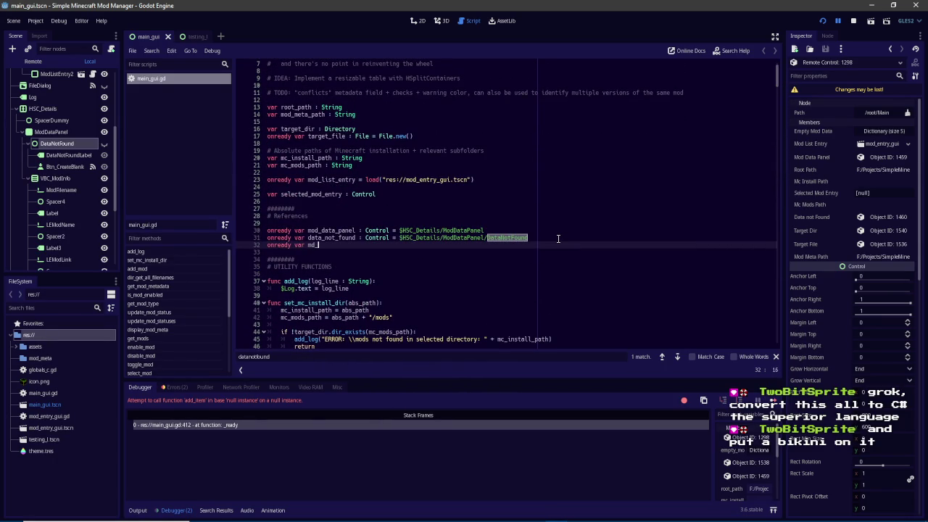
pyautogui.write('mod')
pyautogui.write('_types')
pyautogui.write(' : Control =')
pyautogui.write(' $ModType')
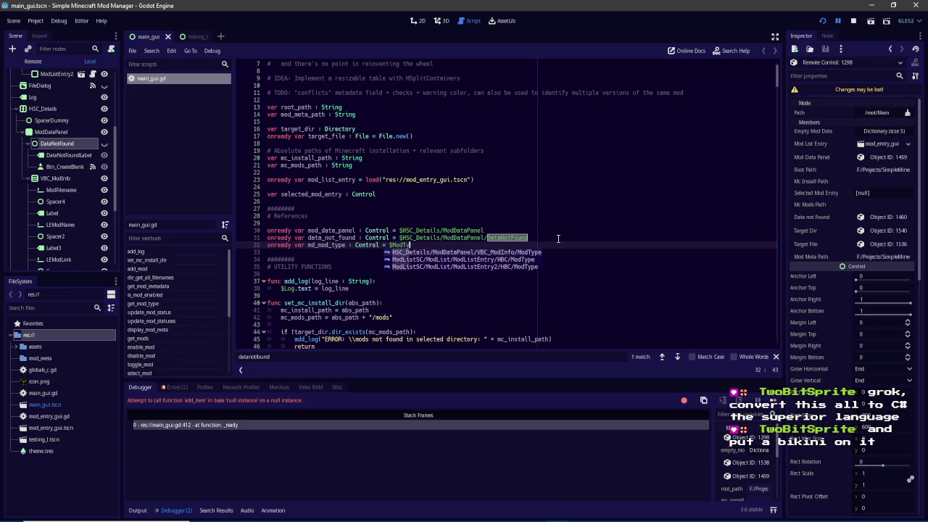
pyautogui.press('Return')
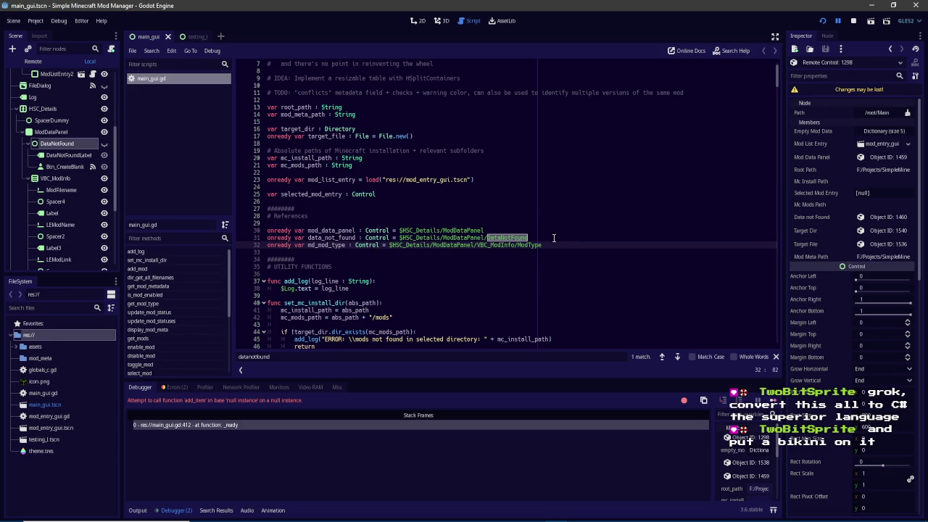
pyautogui.press('Return')
pyautogui.write('$')
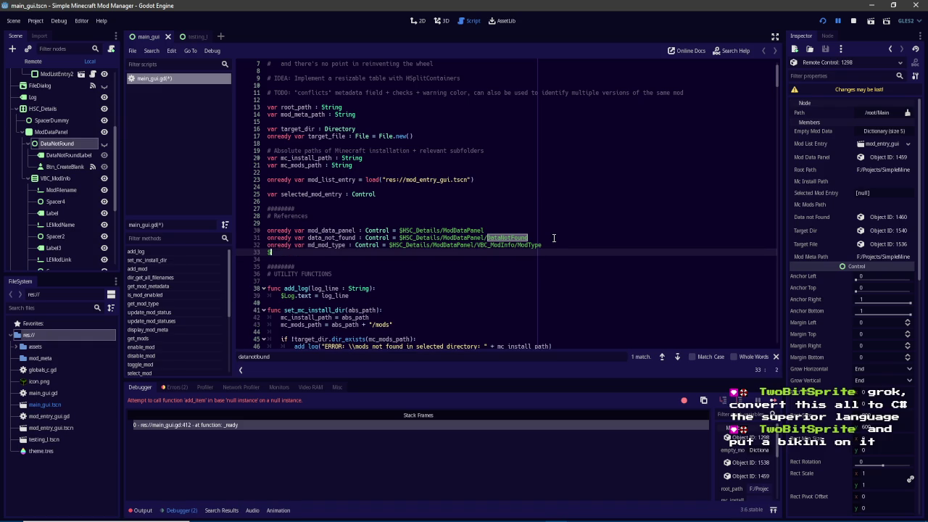
pyautogui.press('BackSpace')
pyautogui.press('BackSpace')
pyautogui.press('BackSpace')
pyautogui.moveTo(552, 245); pyautogui.dragTo(398, 247)
pyautogui.press('BackSpace')
pyautogui.press('BackSpace')
pyautogui.write('ModType')
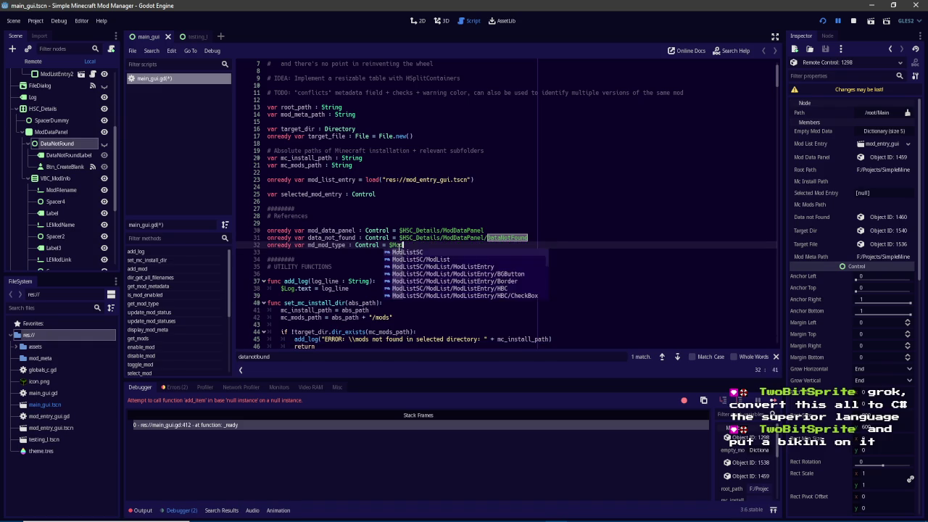